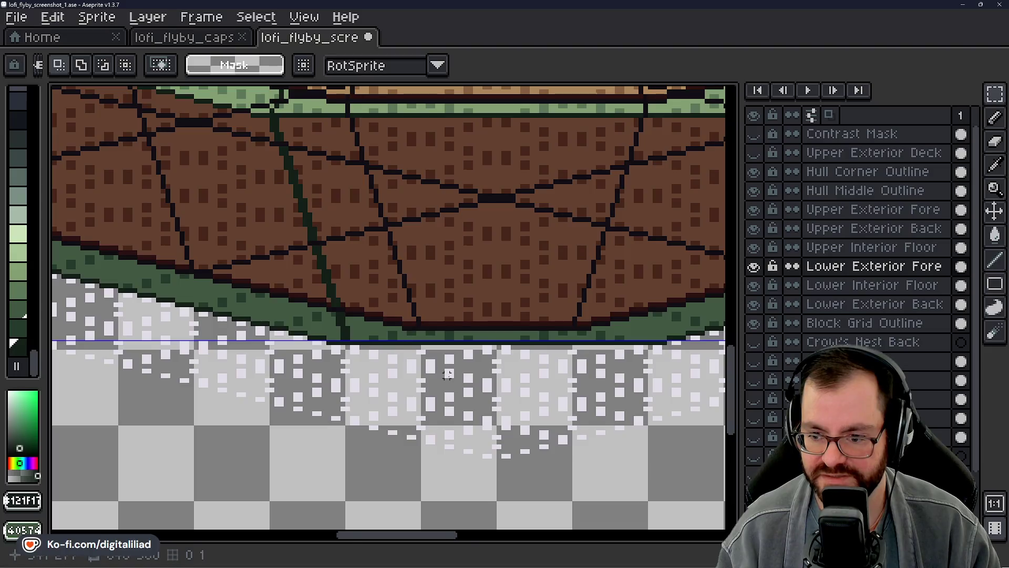
Select a trial strip along the hull's lower edge, clear it, and inspect the lower hull
left_click_drag(448, 374, 351, 365)
scroll(417, 324, "up", 2)
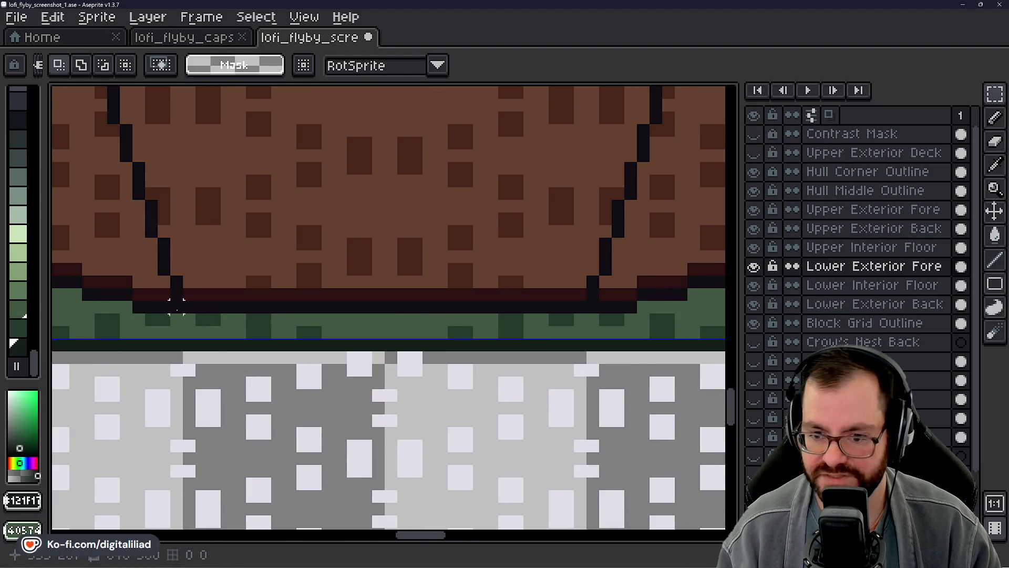
mouse_move(176, 304)
left_mouse_down()
mouse_move(344, 333)
mouse_move(537, 337)
mouse_move(612, 350)
left_mouse_up()
scroll(468, 360, "down", 1)
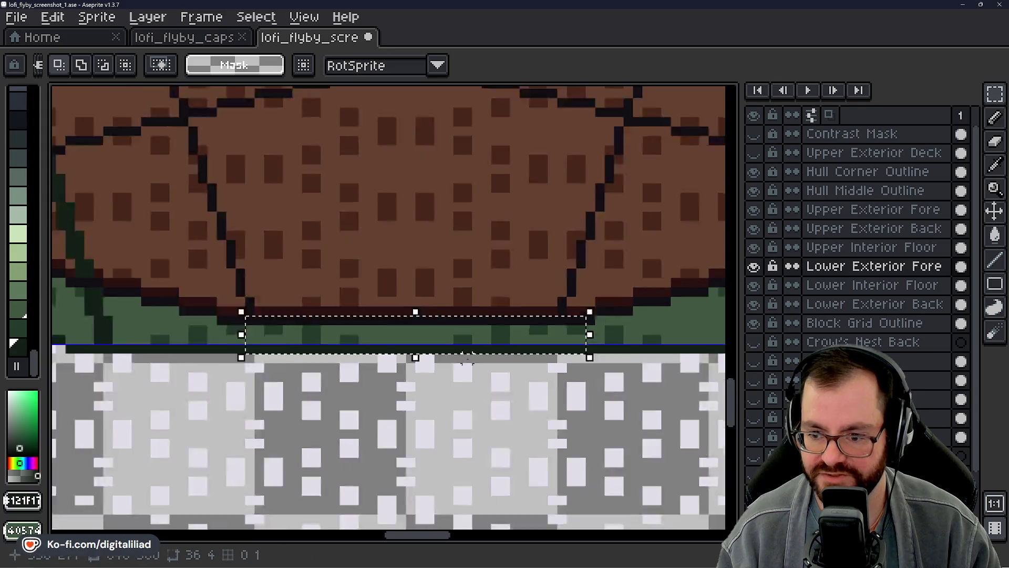
scroll(467, 360, "down", 2)
left_click(429, 378)
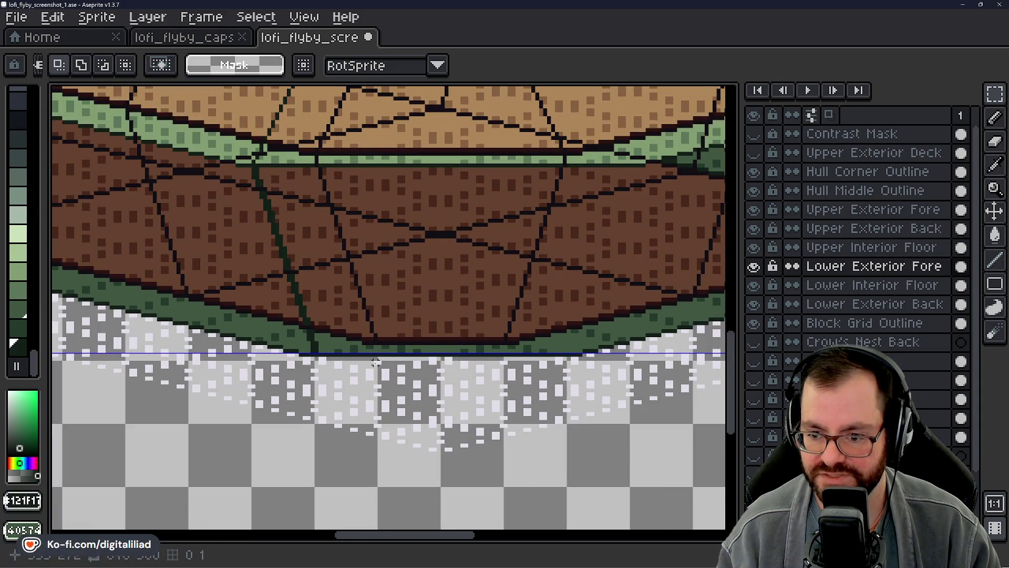
scroll(376, 363, "up", 1)
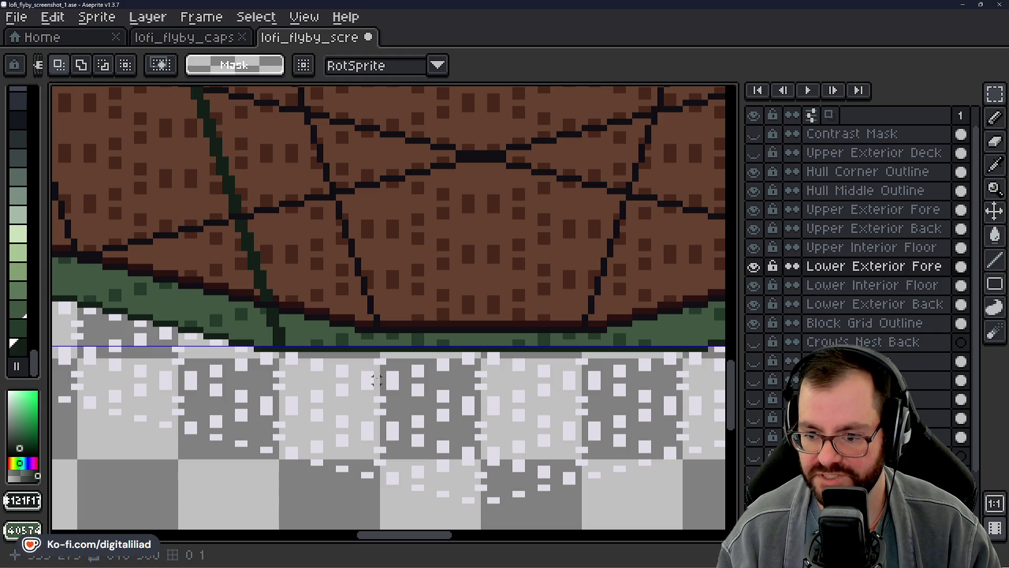
left_click_drag(380, 380, 422, 411)
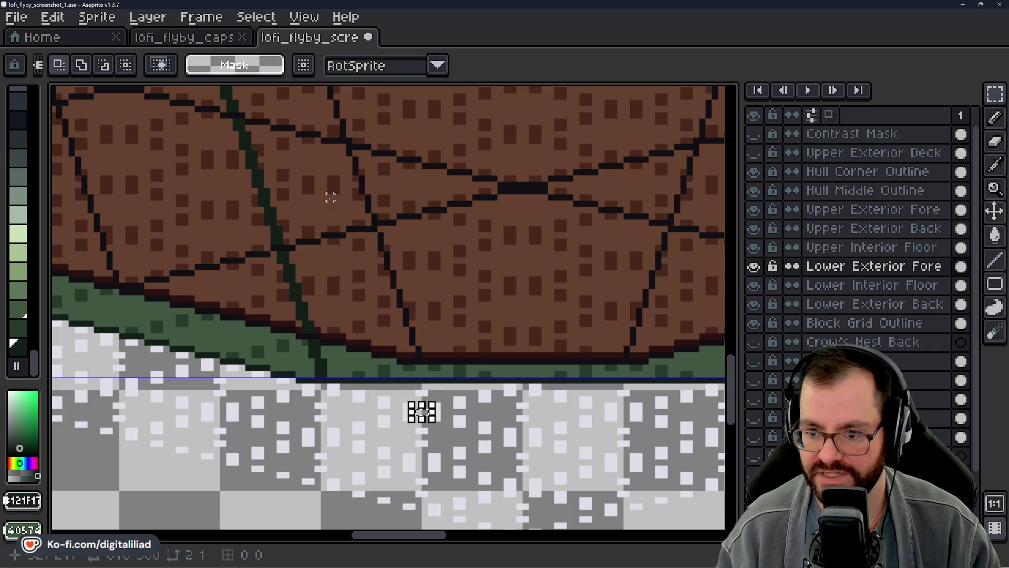
scroll(421, 412, "down", 2)
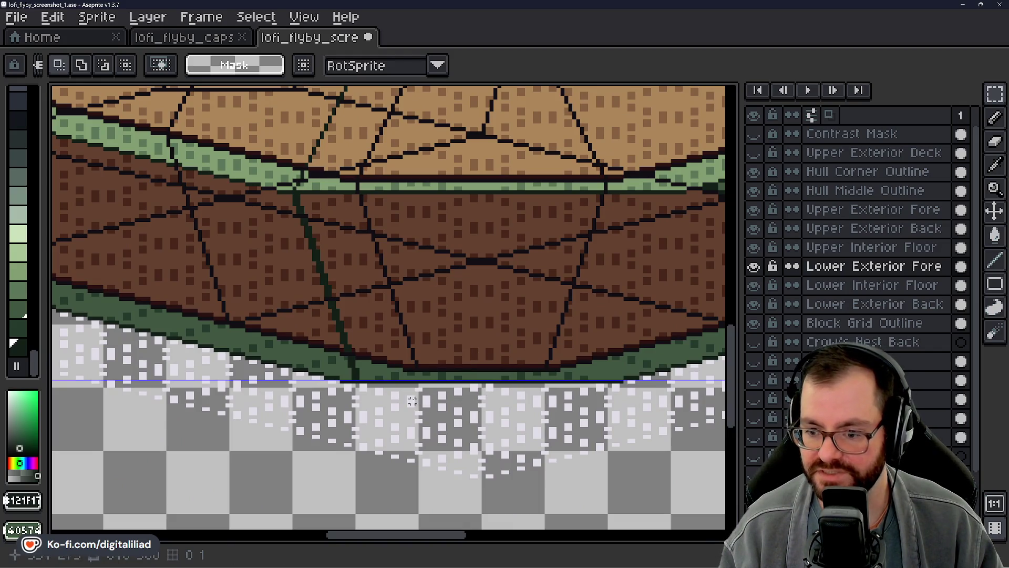
scroll(502, 390, "down", 1)
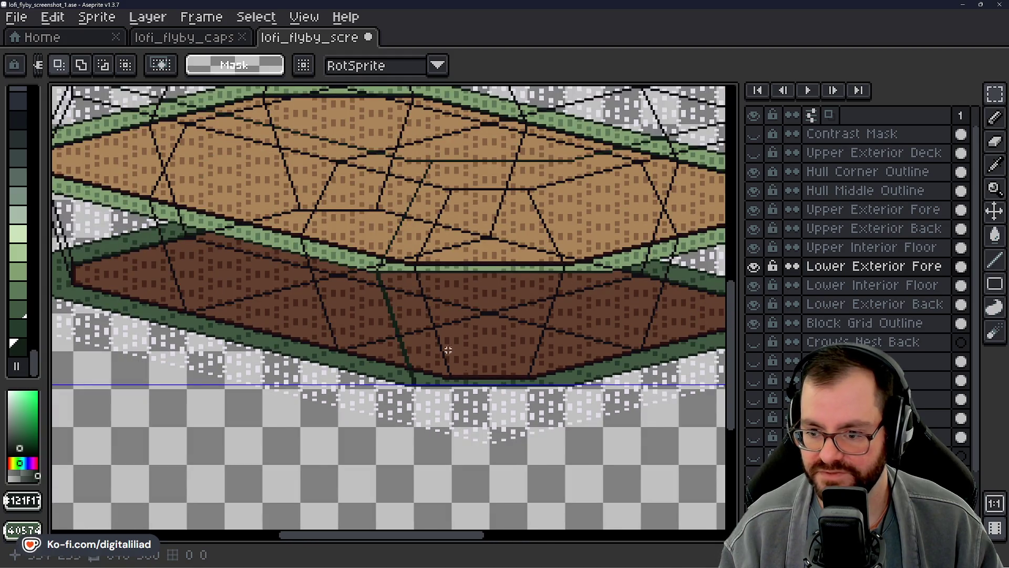
scroll(448, 350, "up", 3)
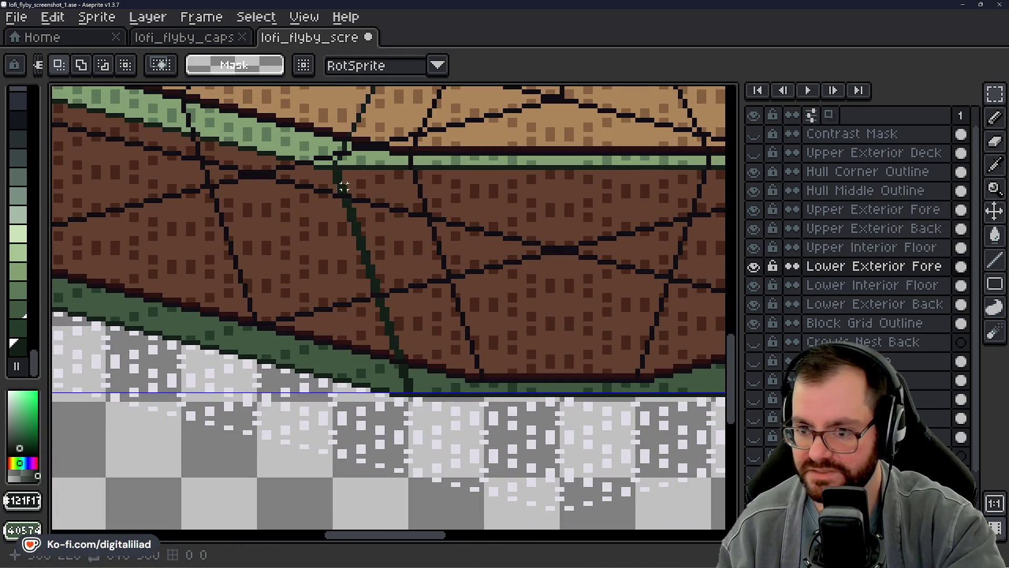
Toggle Lower Exterior Fore to compare, then select the dark seam and the notch in the green band
left_click(753, 266)
left_click(753, 266)
scroll(343, 199, "up", 1)
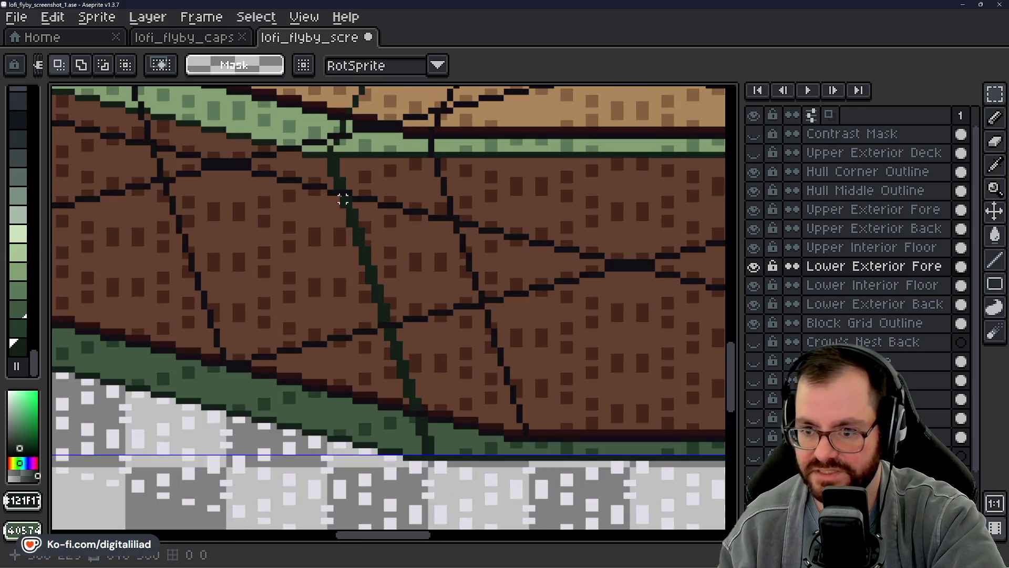
left_click_drag(330, 162, 345, 195)
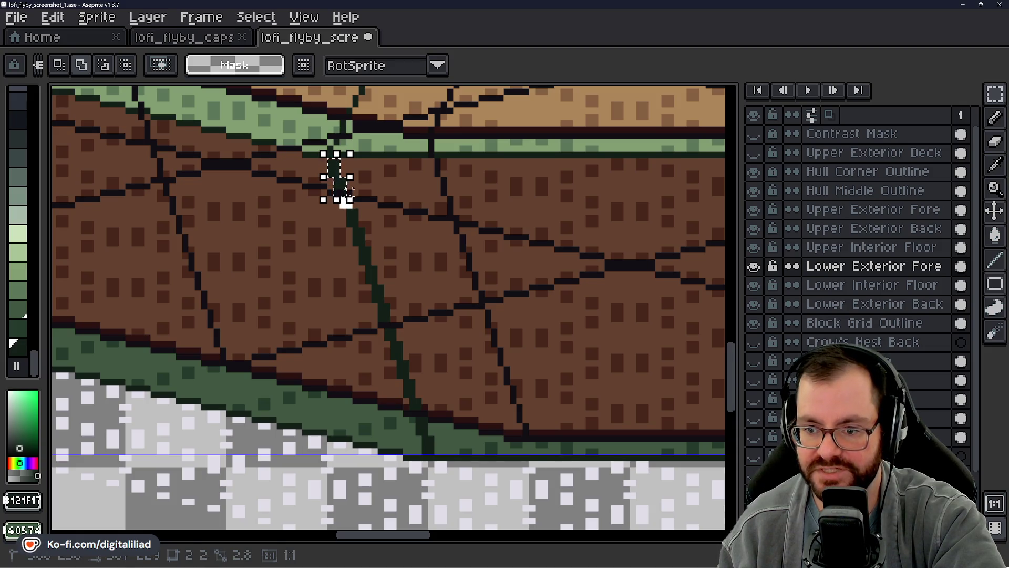
left_click_drag(346, 203, 343, 230)
scroll(332, 202, "up", 2)
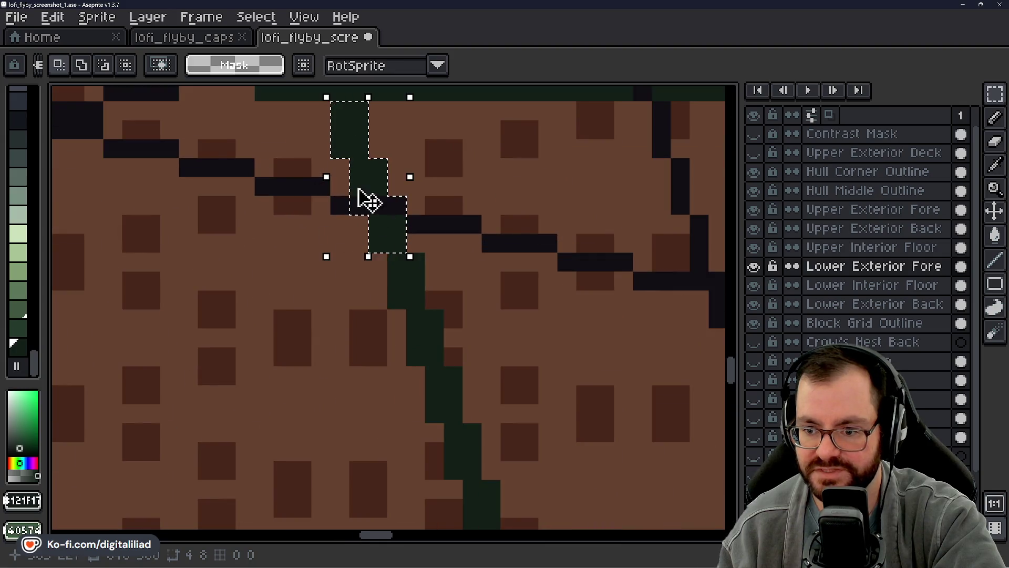
scroll(453, 205, "down", 3)
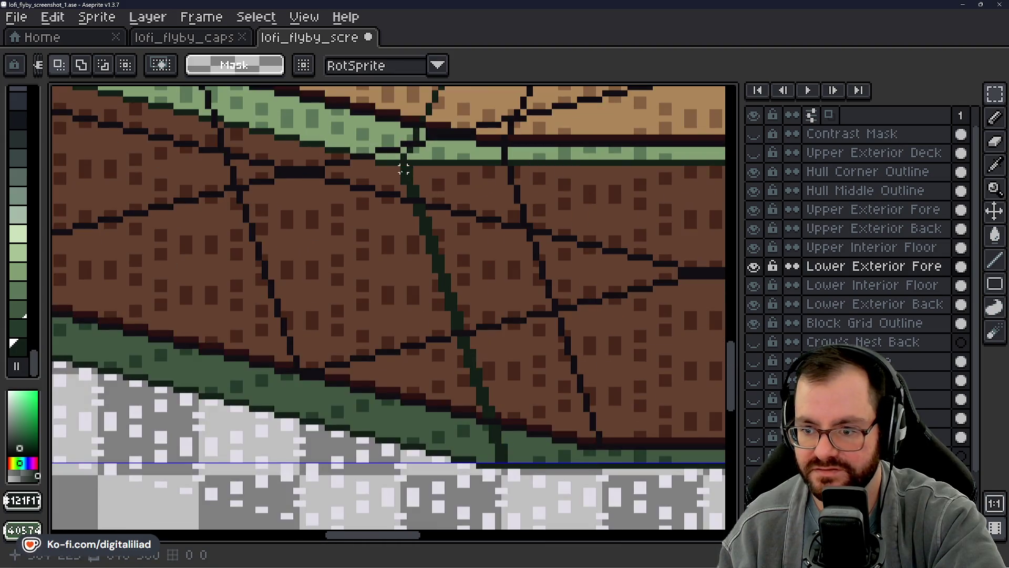
mouse_move(395, 168)
left_mouse_down()
mouse_move(423, 198)
mouse_move(498, 358)
mouse_move(531, 401)
left_mouse_up()
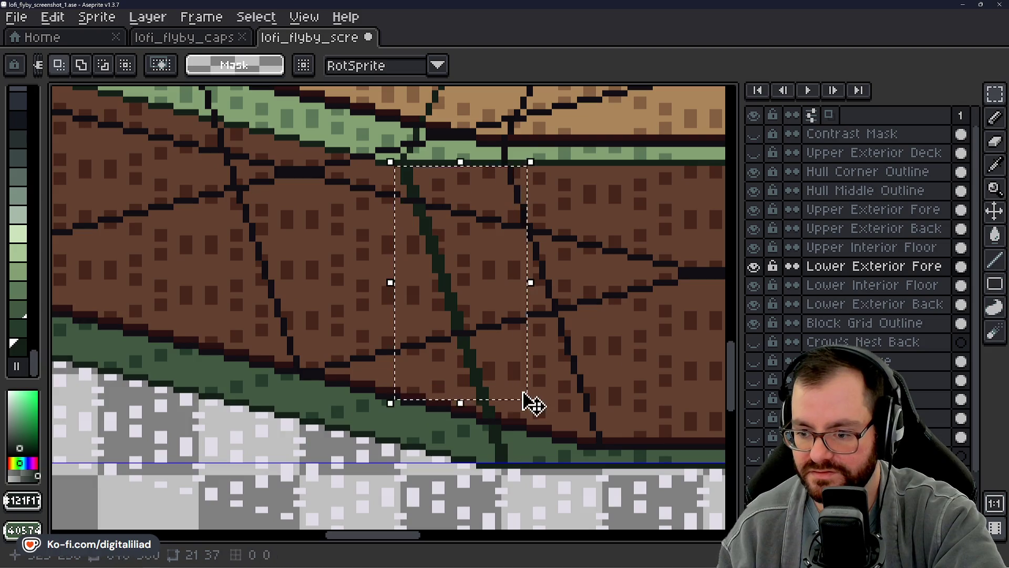
scroll(507, 384, "up", 3)
scroll(414, 335, "up", 1)
left_click_drag(331, 300, 412, 361)
scroll(399, 263, "up", 2)
Sample the trim greens, including dark green #253a2d, and pencil over the dark seam pixels
key("i")
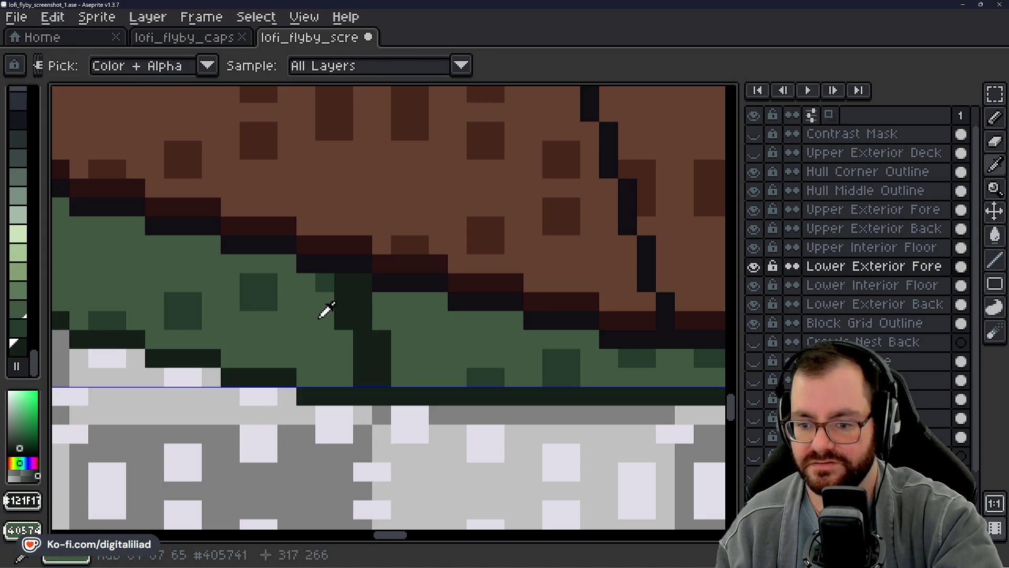
left_click(322, 287)
left_click(325, 280)
key("m")
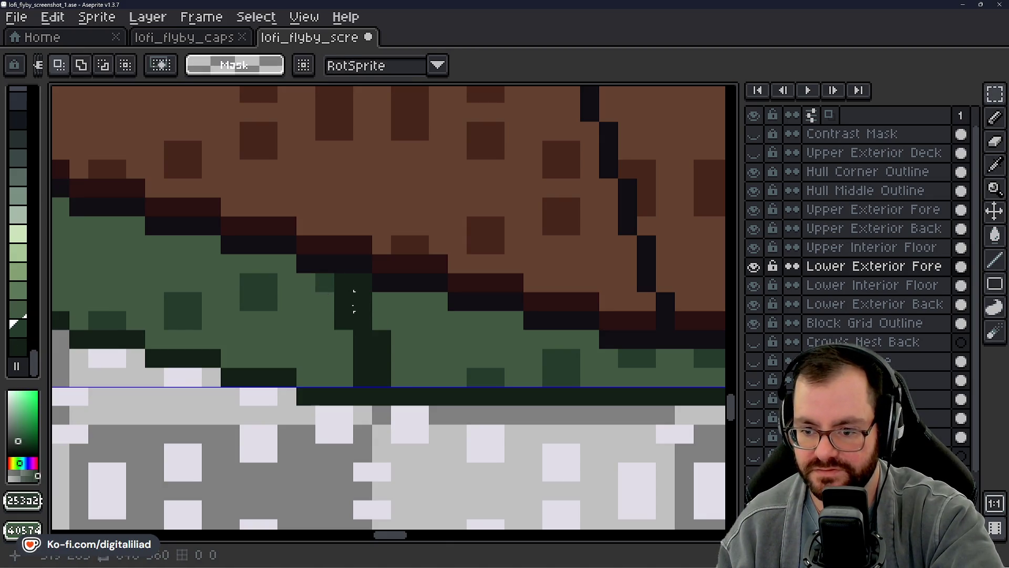
key("b")
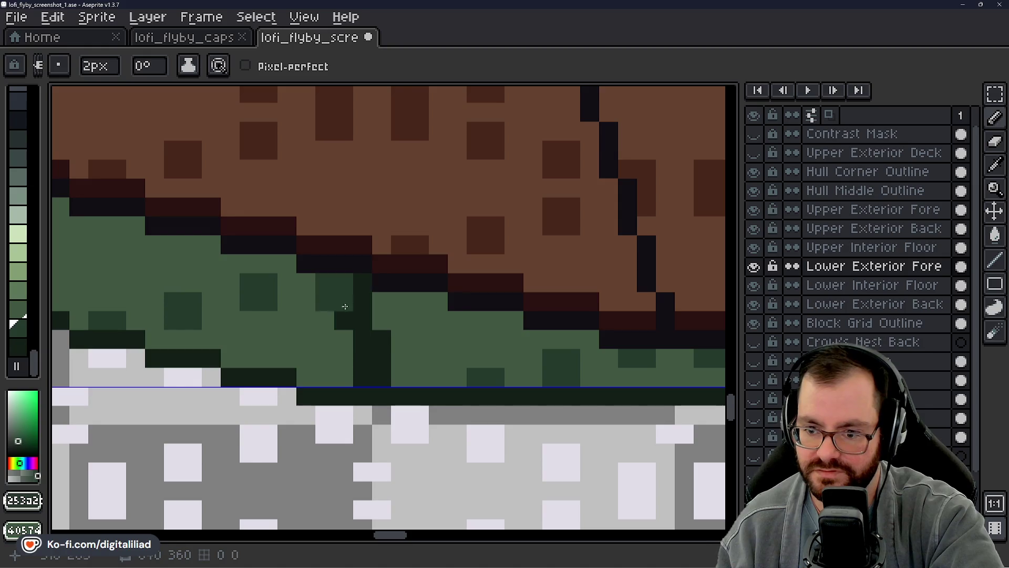
mouse_move(341, 282)
left_mouse_down()
mouse_move(361, 304)
mouse_move(383, 304)
mouse_move(367, 333)
mouse_move(353, 331)
mouse_move(389, 367)
left_mouse_up()
Paint the leftover dark seam block in the band green
right_click(371, 330)
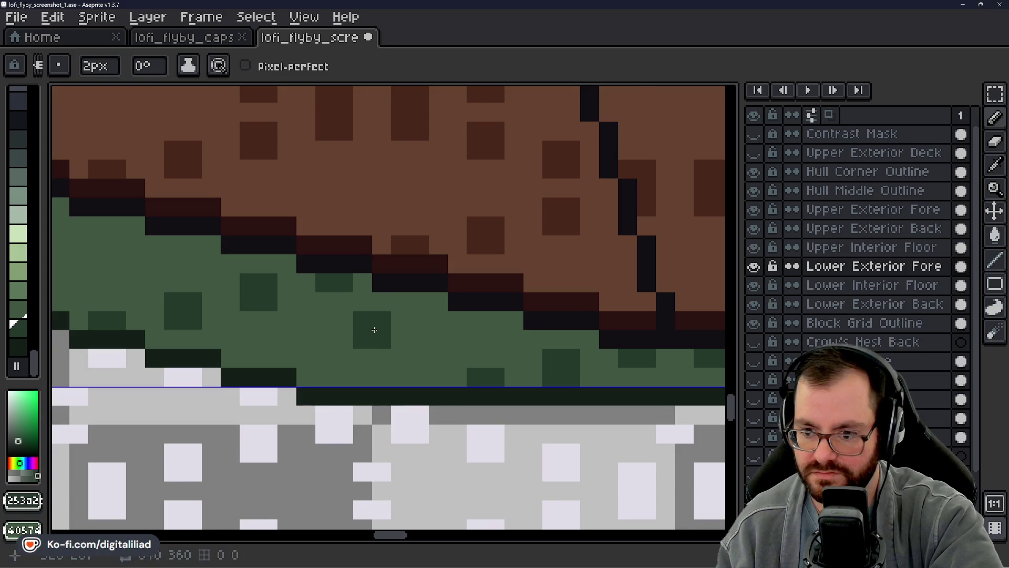
scroll(371, 326, "down", 2)
scroll(413, 338, "up", 1)
scroll(357, 323, "down", 2)
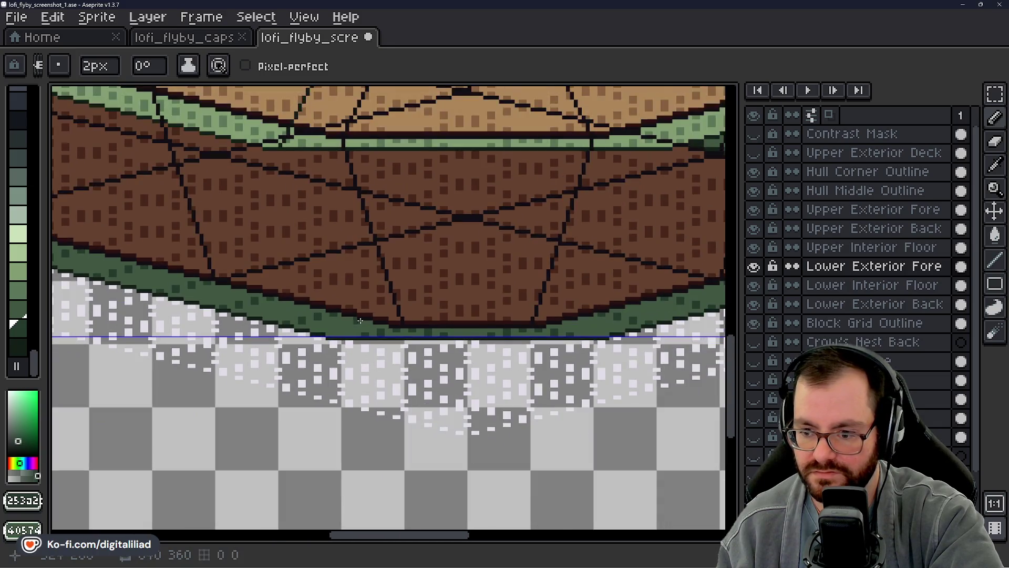
scroll(373, 349, "up", 2)
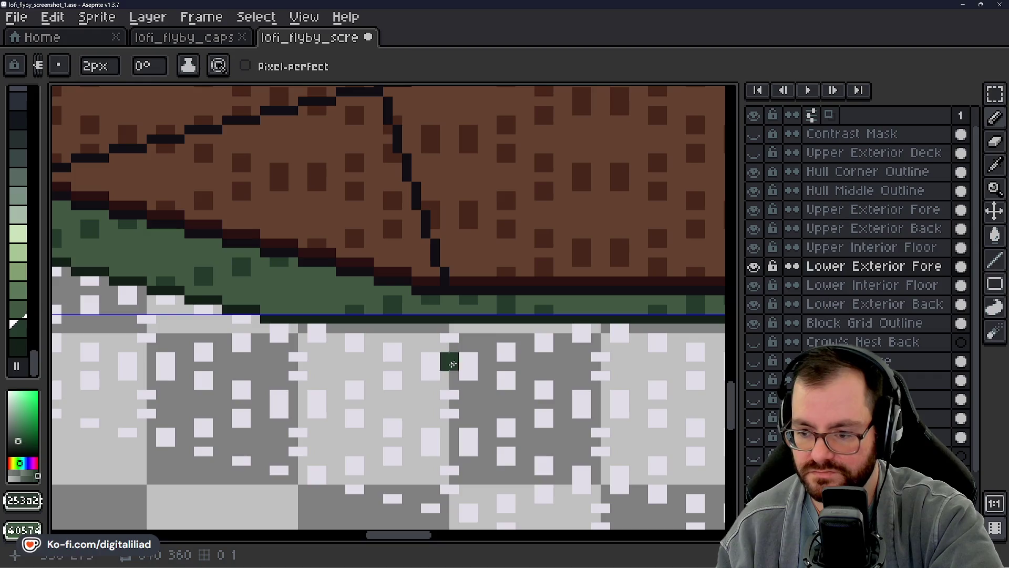
scroll(452, 364, "down", 3)
left_click(995, 94)
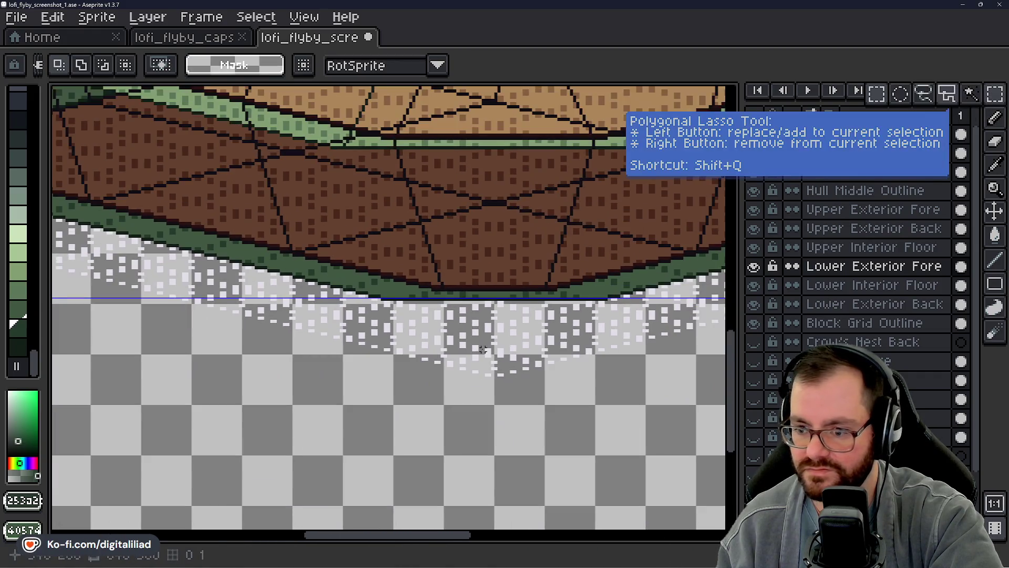
Undo the stray seam edits and the leftover selection with three Ctrl+Z presses
scroll(482, 349, "down", 3)
scroll(481, 351, "up", 1)
key("ctrl+z")
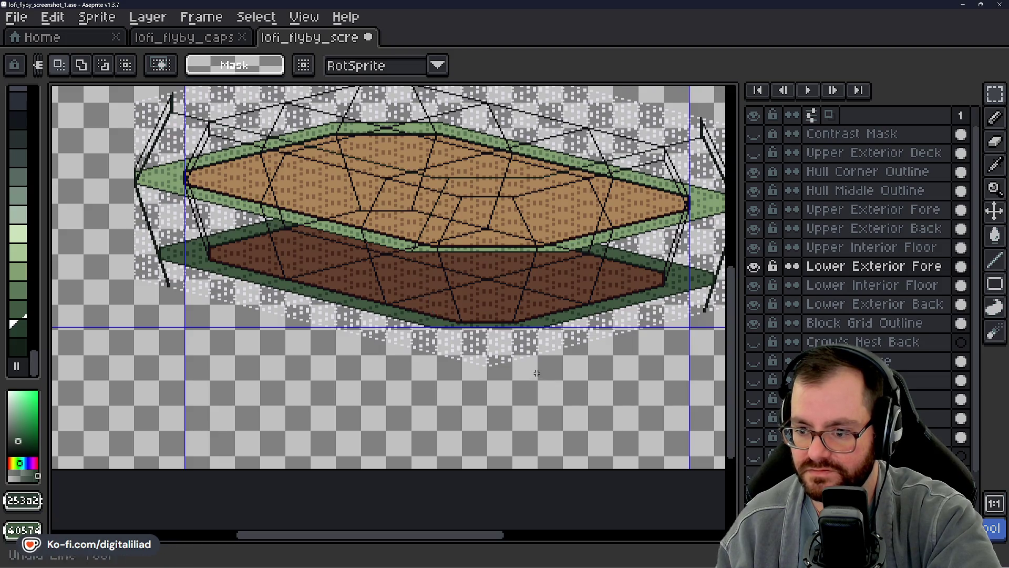
key("ctrl+z")
key("ctrl+z")
key("ctrl+z")
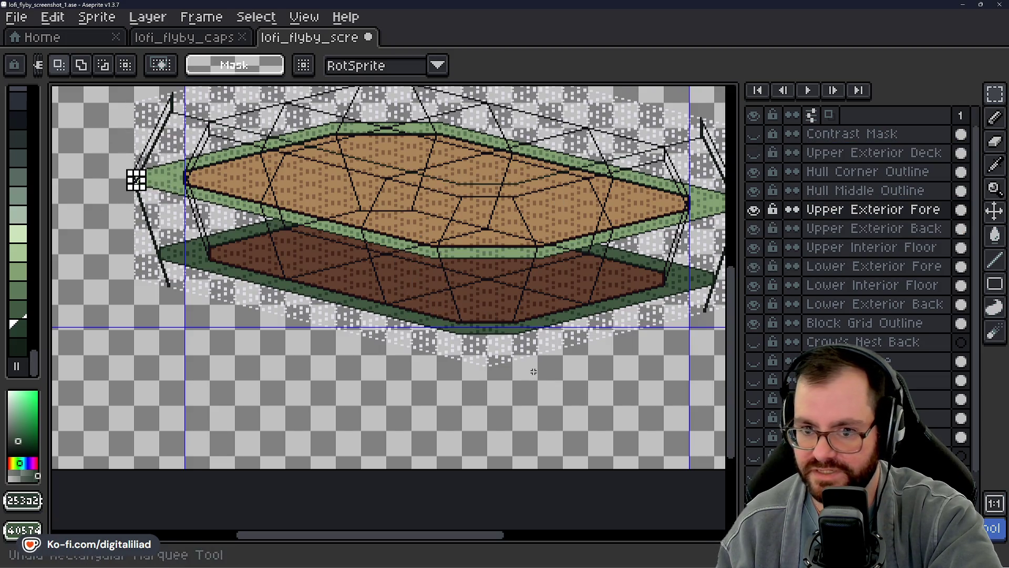
key("ctrl+z")
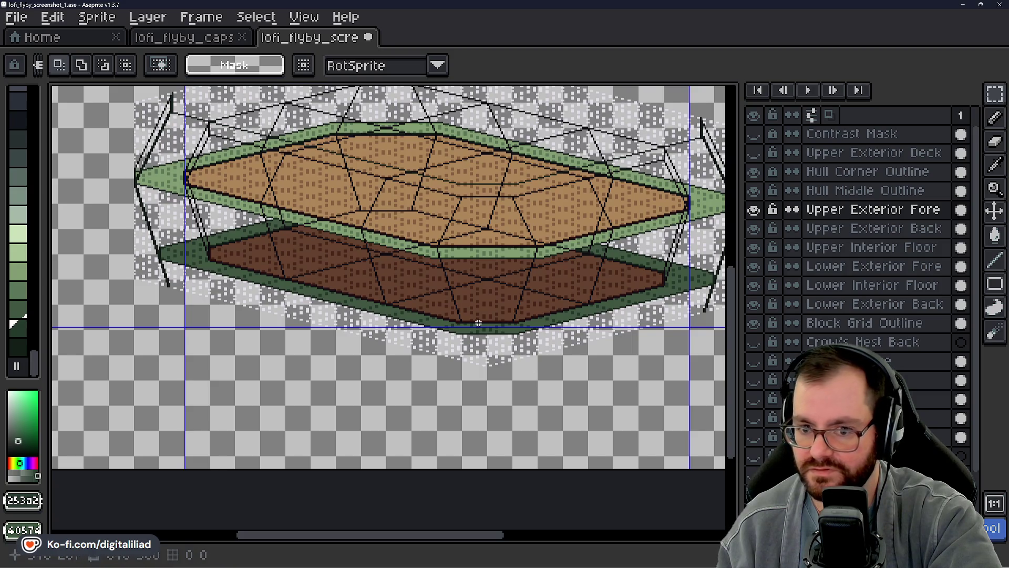
Show the Upper Exterior Deck layer again and make Lower Exterior Fore the active layer
scroll(463, 322, "up", 3)
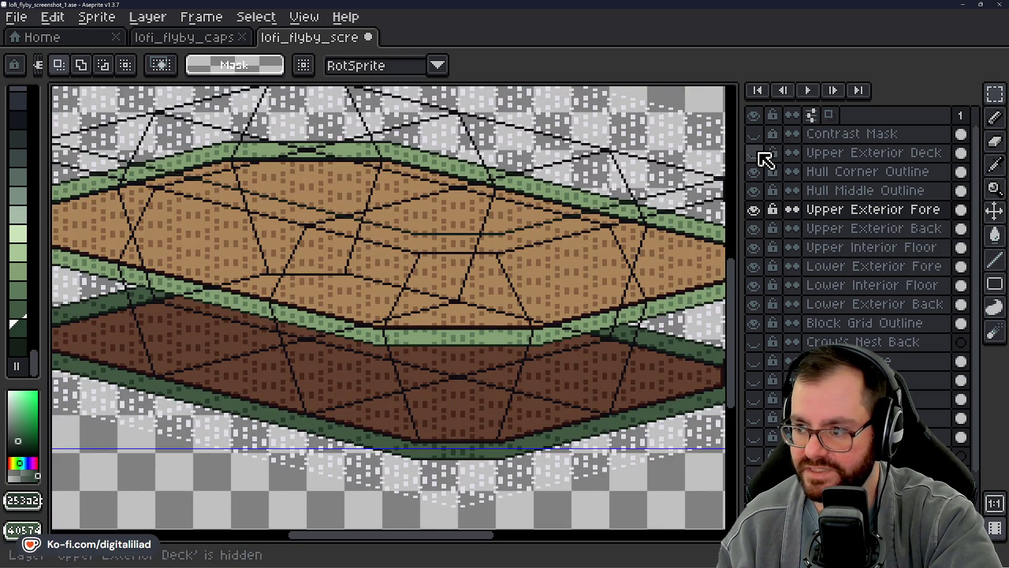
left_click(760, 153)
scroll(473, 269, "down", 4)
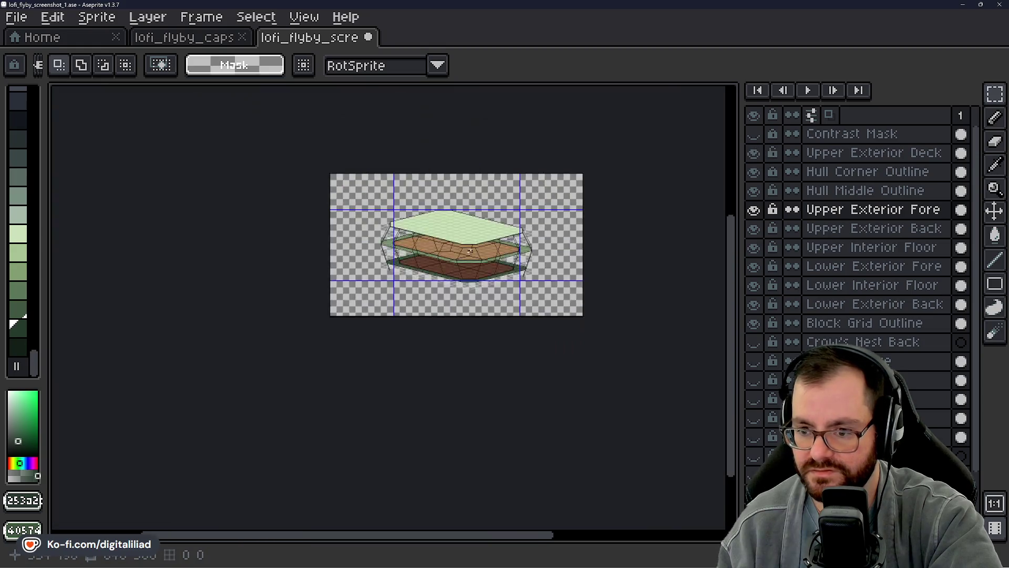
scroll(473, 269, "up", 2)
scroll(473, 269, "up", 3)
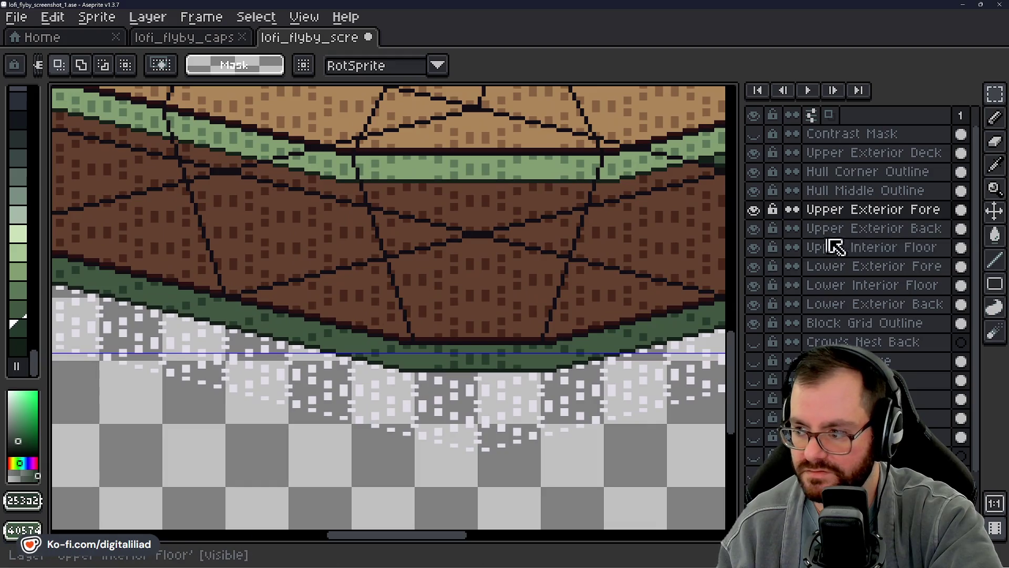
left_click(835, 247)
left_click(852, 266)
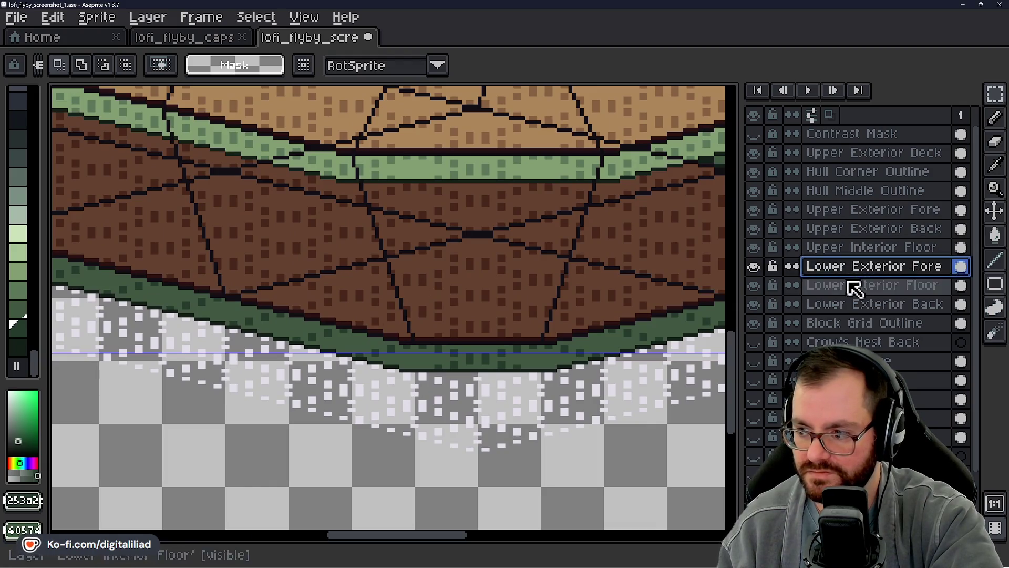
Compare the Lower Exterior Fore and Upper Exterior Fore layers by toggling their visibility
left_click(820, 285)
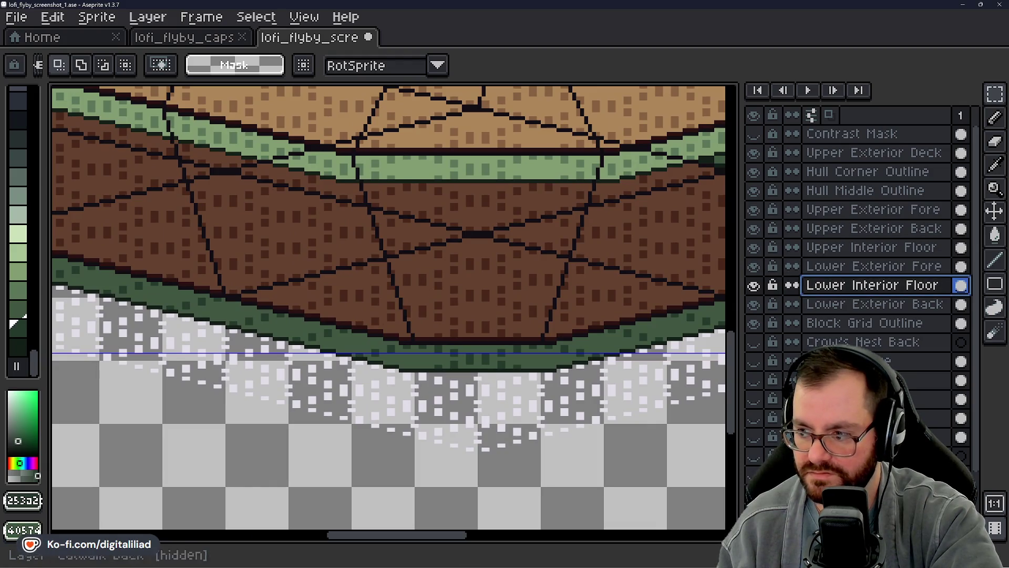
left_click(862, 266)
scroll(466, 311, "up", 1)
left_click(754, 266)
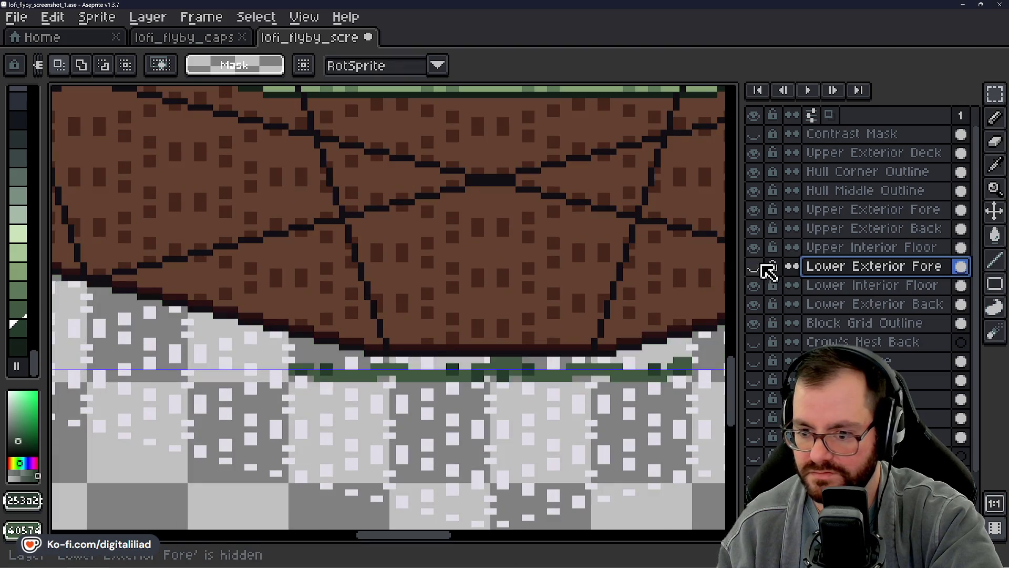
left_click(754, 266)
left_click(754, 266)
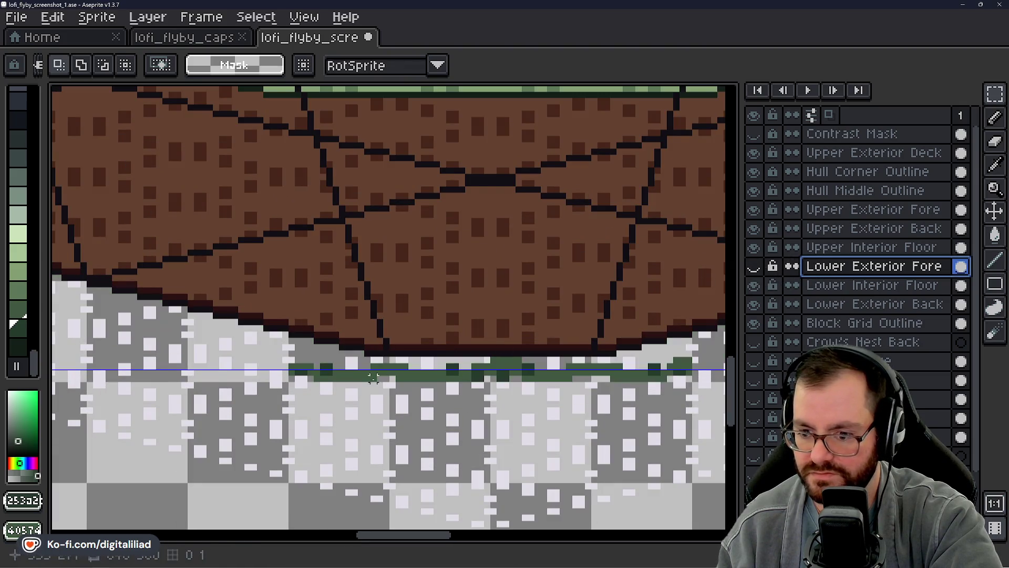
left_click(754, 210)
left_click(754, 210)
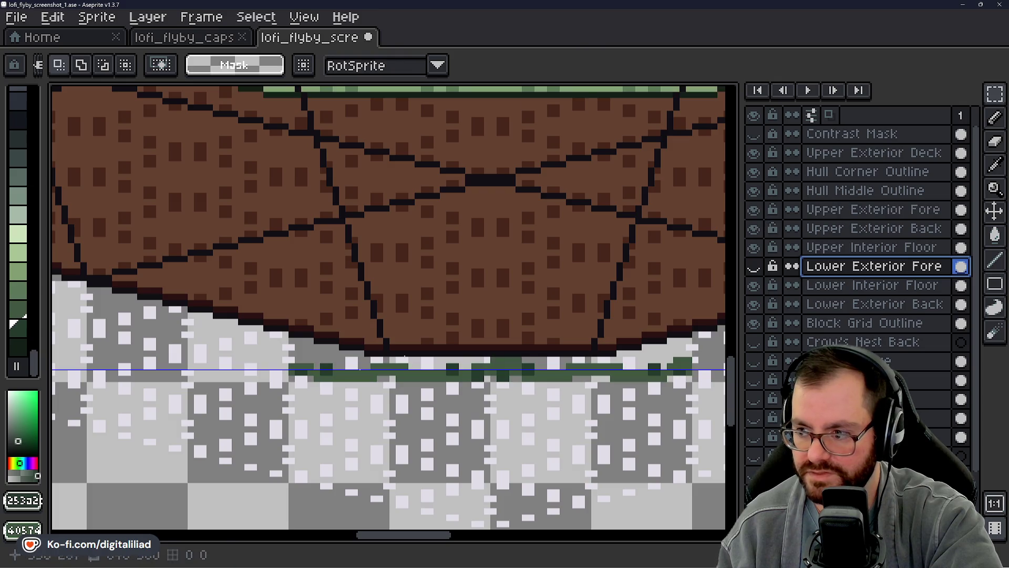
Select the green band strip below the deck, then cancel a trial transform on Upper Exterior Fore
mouse_move(247, 353)
left_mouse_down()
mouse_move(563, 372)
mouse_move(468, 395)
left_mouse_up()
left_click(317, 371)
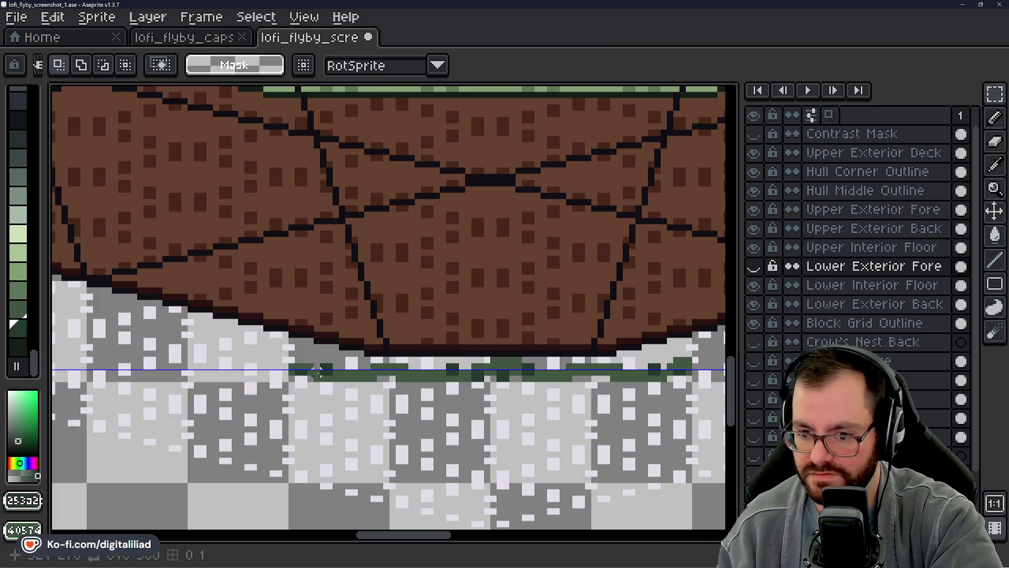
mouse_move(278, 359)
left_mouse_down()
mouse_move(654, 383)
mouse_move(721, 399)
left_mouse_up()
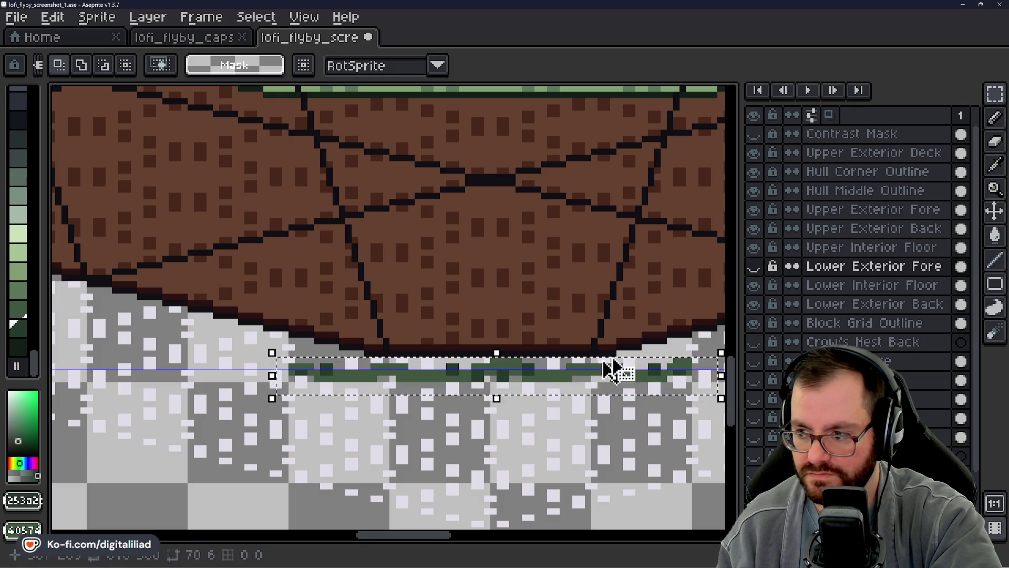
left_click(841, 210)
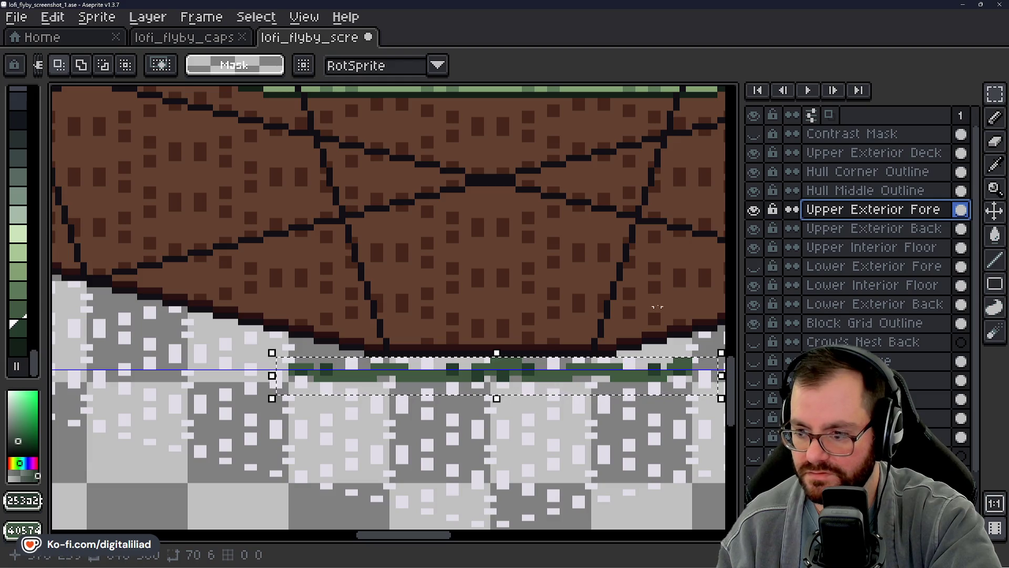
left_click(762, 209)
left_click(763, 209)
left_click(557, 381)
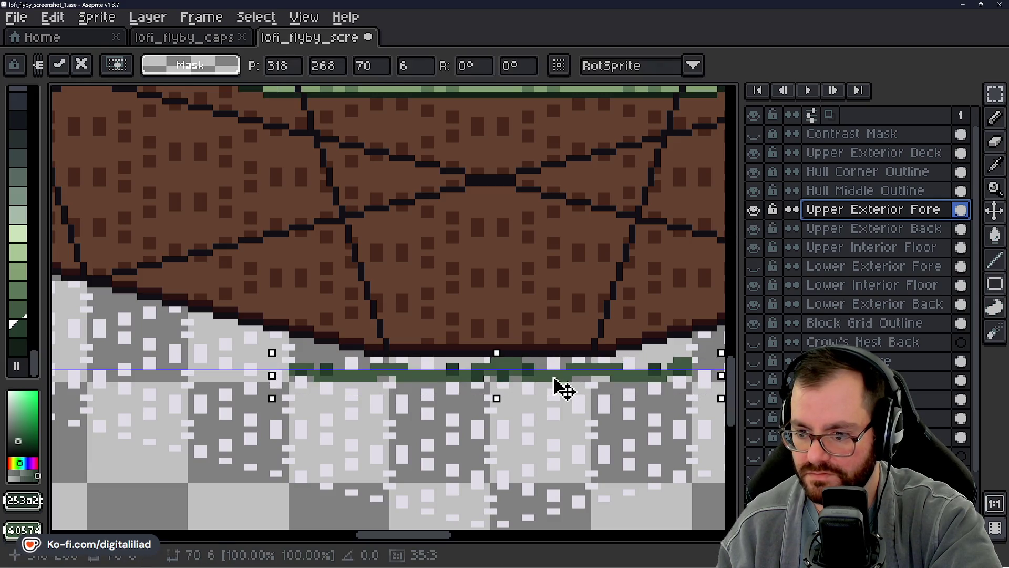
key("Delete")
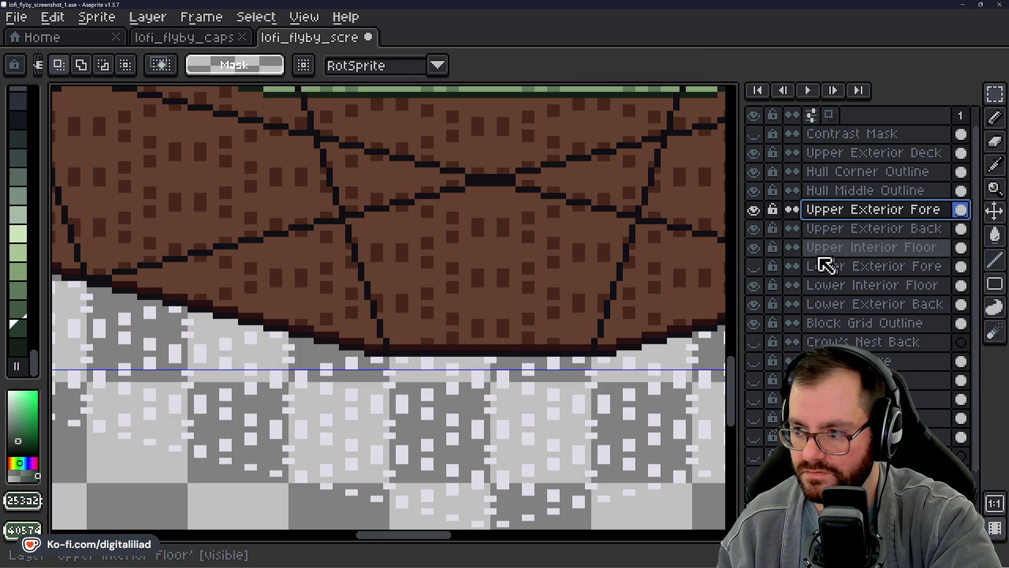
Widen the green strip on Lower Exterior Fore into the trim band and save lofi_flyby_screenshot_1.ase
left_click(757, 269)
left_click(840, 267)
left_click(568, 392)
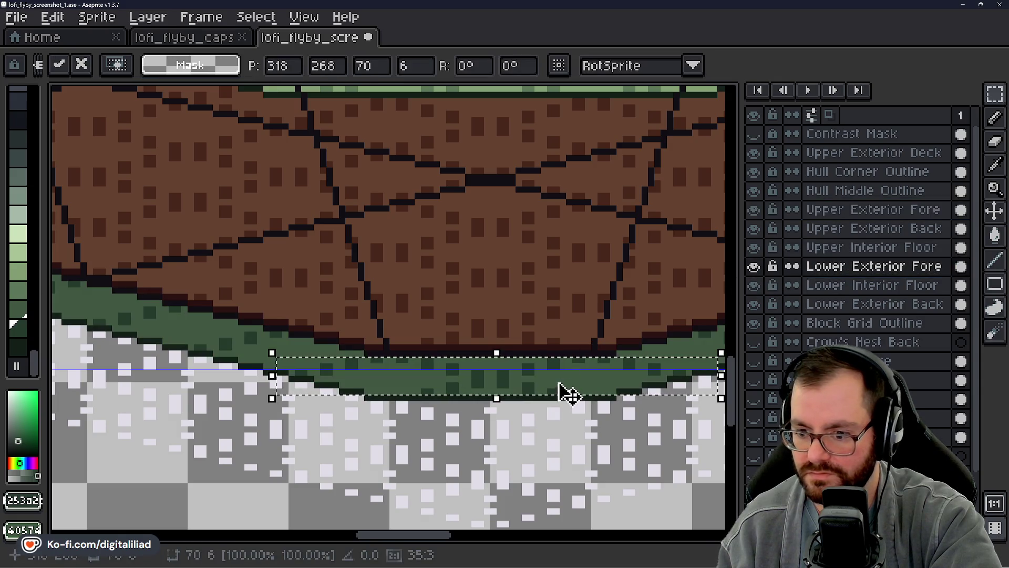
left_click(537, 422)
scroll(531, 436, "down", 1)
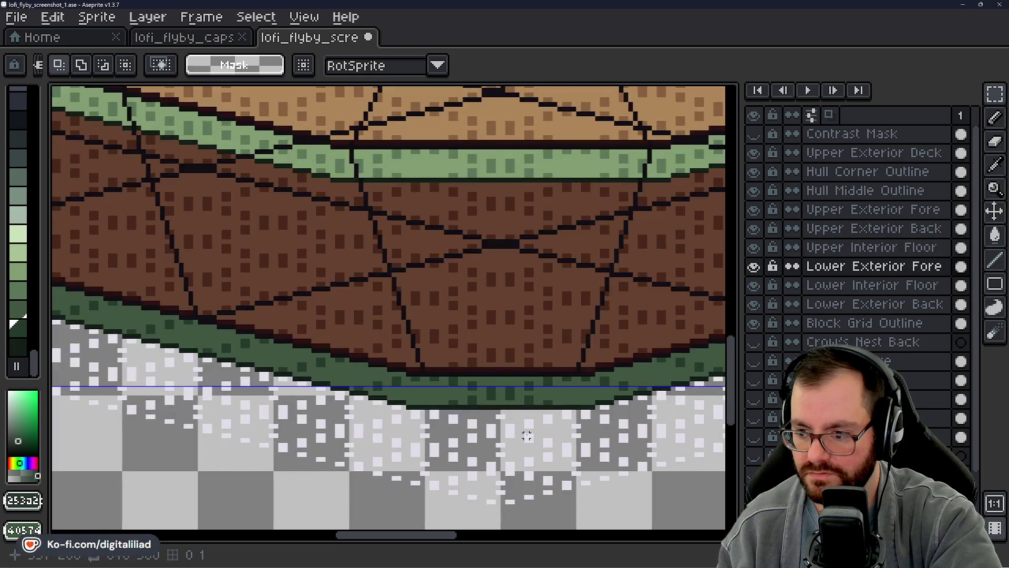
key("ctrl+s")
scroll(432, 420, "up", 2)
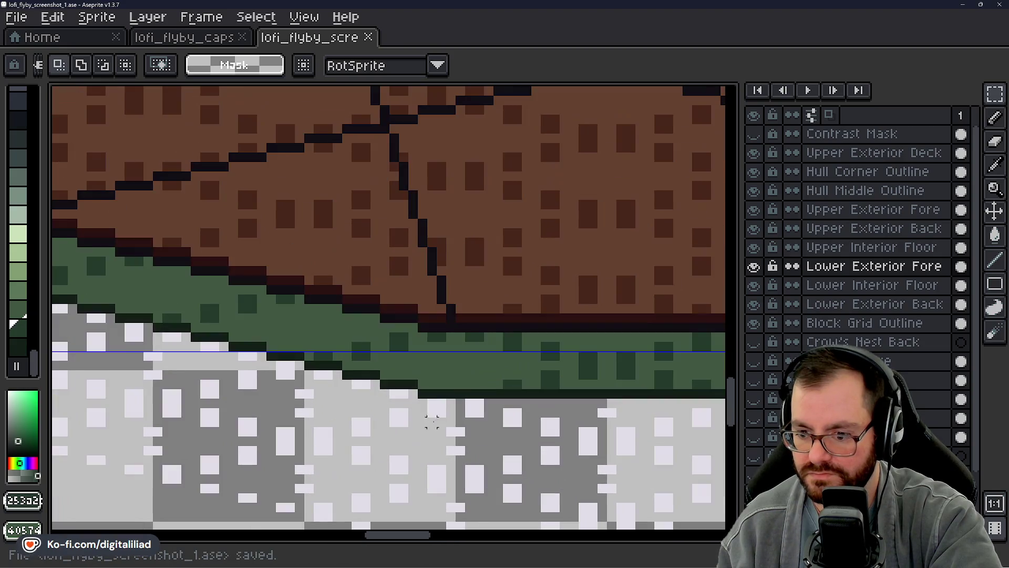
mouse_move(449, 394)
left_mouse_down()
mouse_move(485, 433)
mouse_move(458, 404)
mouse_move(393, 280)
mouse_move(347, 95)
mouse_move(322, 108)
mouse_move(329, 169)
left_mouse_up()
key("shift+l")
scroll(334, 179, "down", 1)
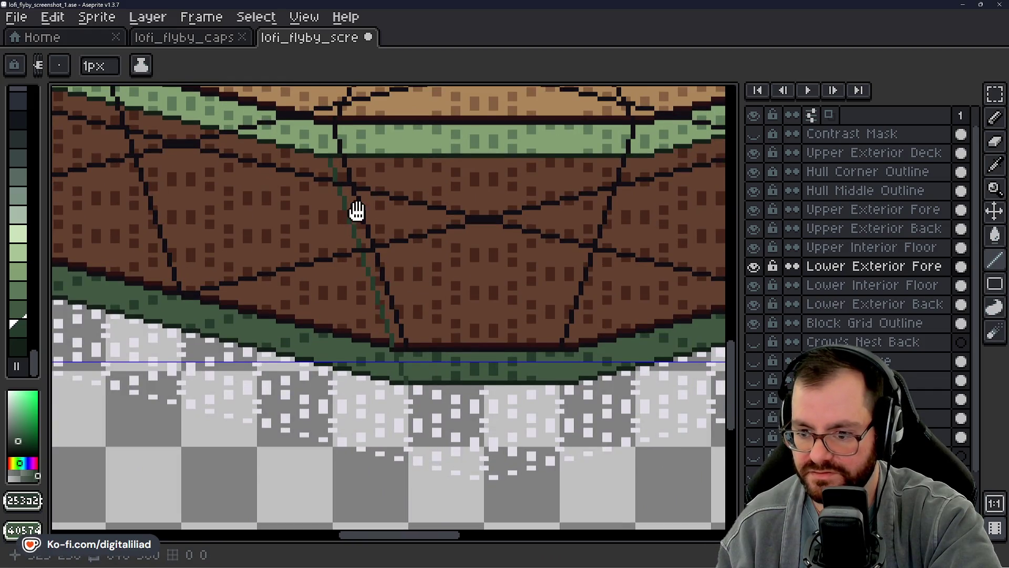
left_click_drag(357, 210, 384, 230)
scroll(419, 251, "up", 1)
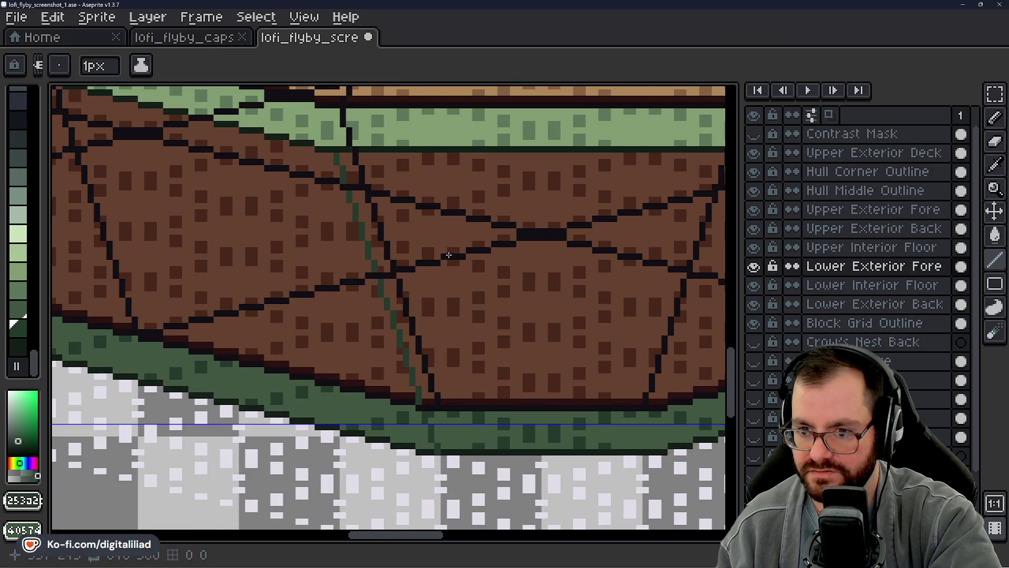
scroll(448, 255, "down", 1)
scroll(482, 283, "down", 1)
left_click_drag(481, 264, 478, 277)
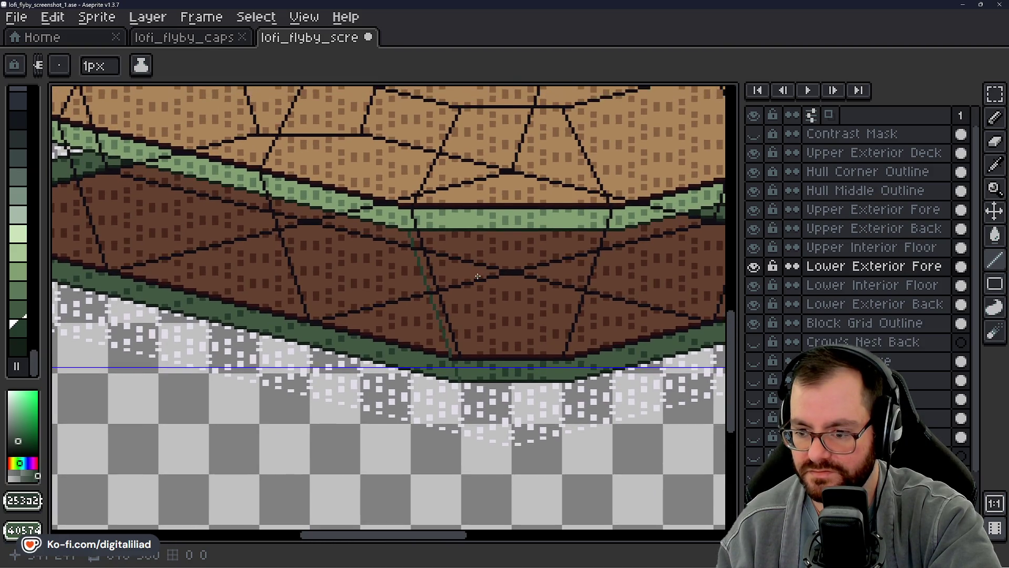
key("ctrl+s")
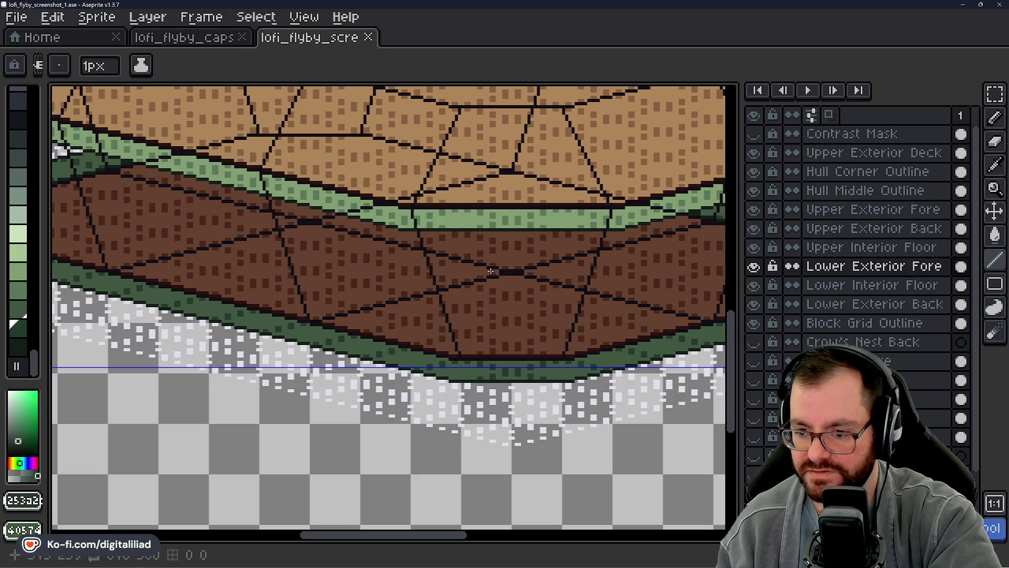
scroll(473, 273, "up", 3)
scroll(389, 263, "down", 4)
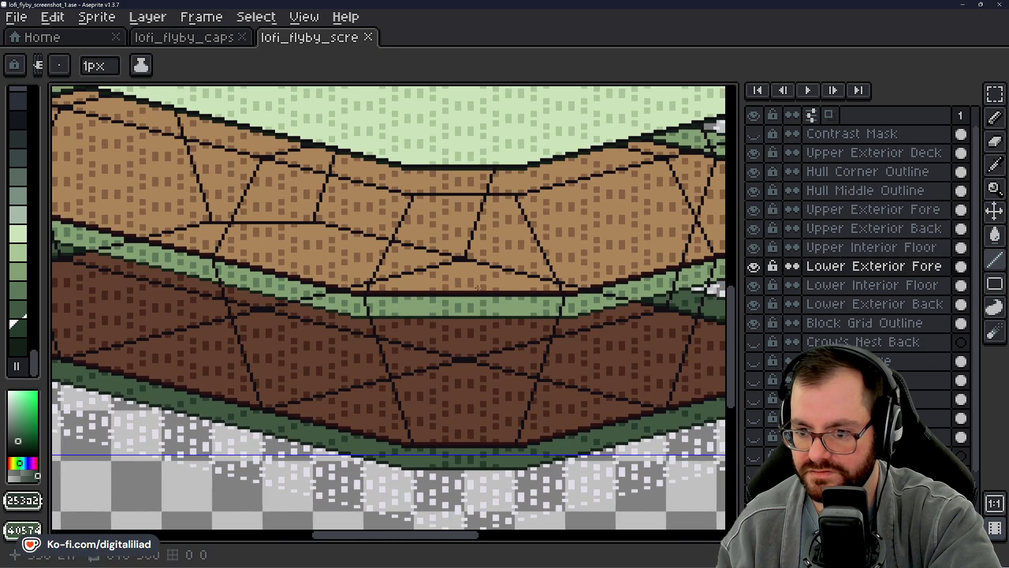
scroll(418, 290, "up", 4)
scroll(383, 320, "up", 1)
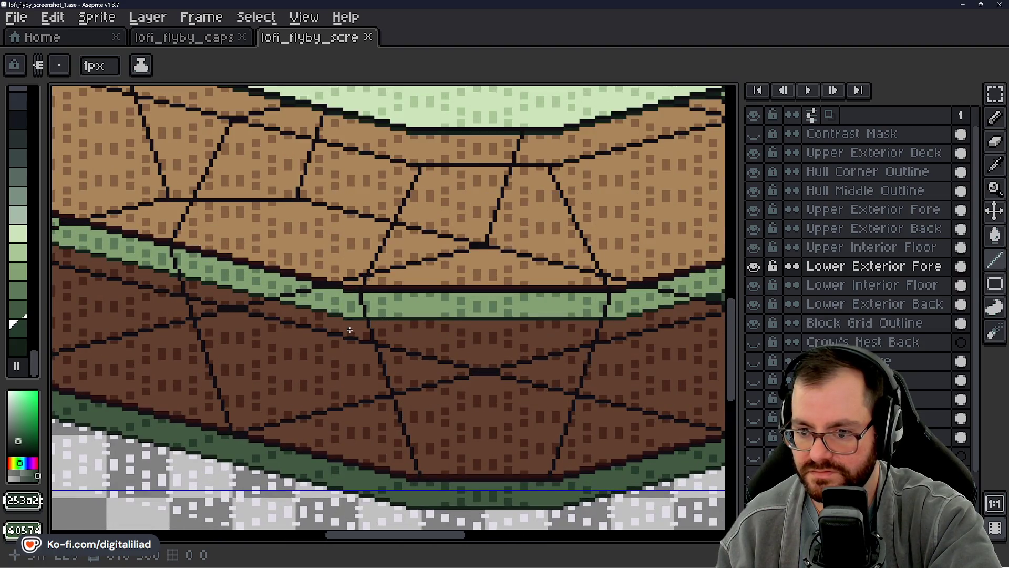
left_click_drag(349, 329, 400, 333)
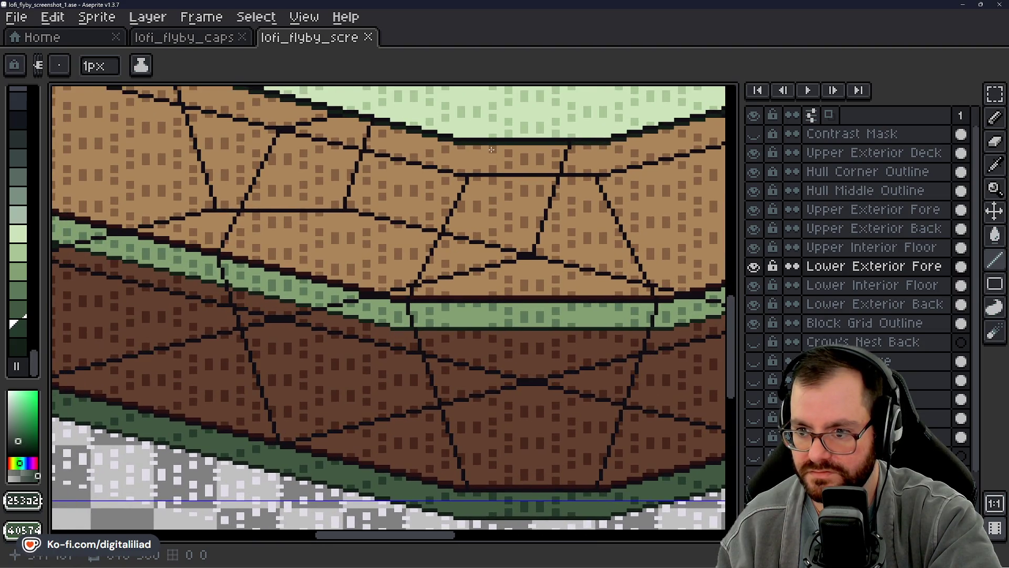
mouse_move(491, 150)
left_mouse_down()
mouse_move(430, 290)
mouse_move(453, 321)
left_mouse_up()
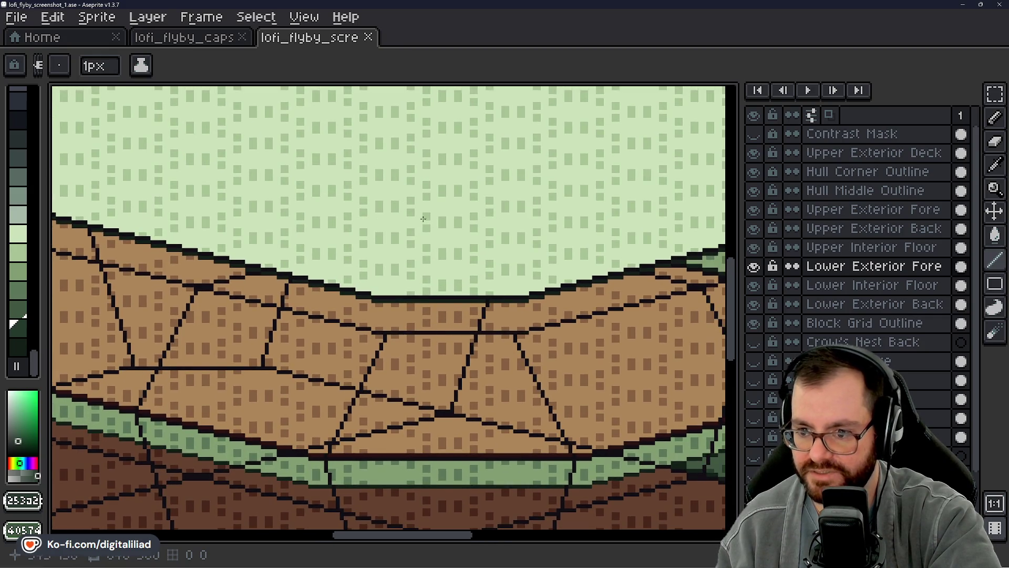
scroll(423, 218, "down", 5)
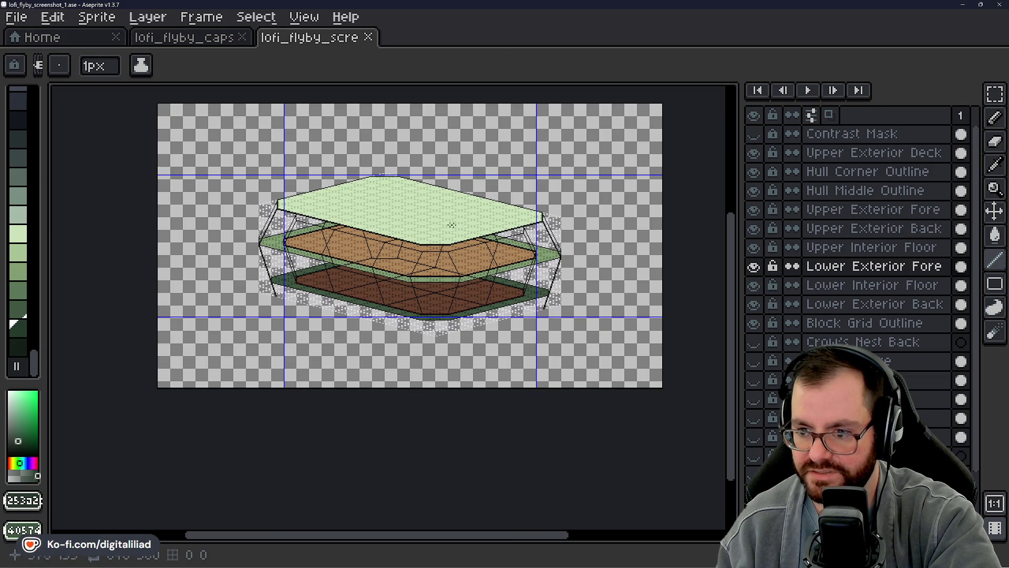
scroll(424, 277, "up", 5)
mouse_move(424, 277)
left_mouse_down()
mouse_move(453, 275)
mouse_move(404, 271)
mouse_move(427, 303)
mouse_move(473, 272)
left_mouse_up()
scroll(427, 303, "up", 1)
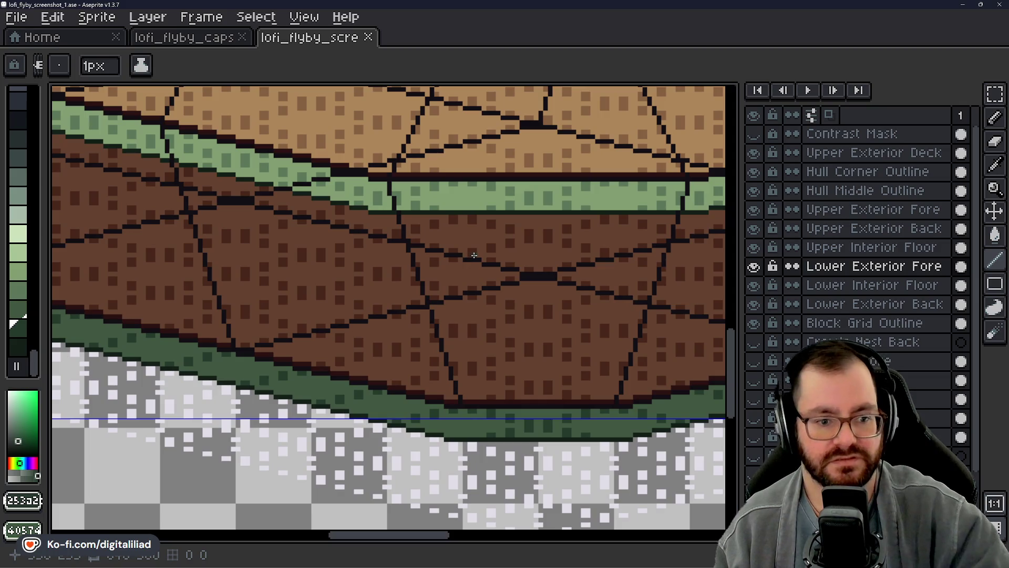
scroll(606, 256, "down", 3)
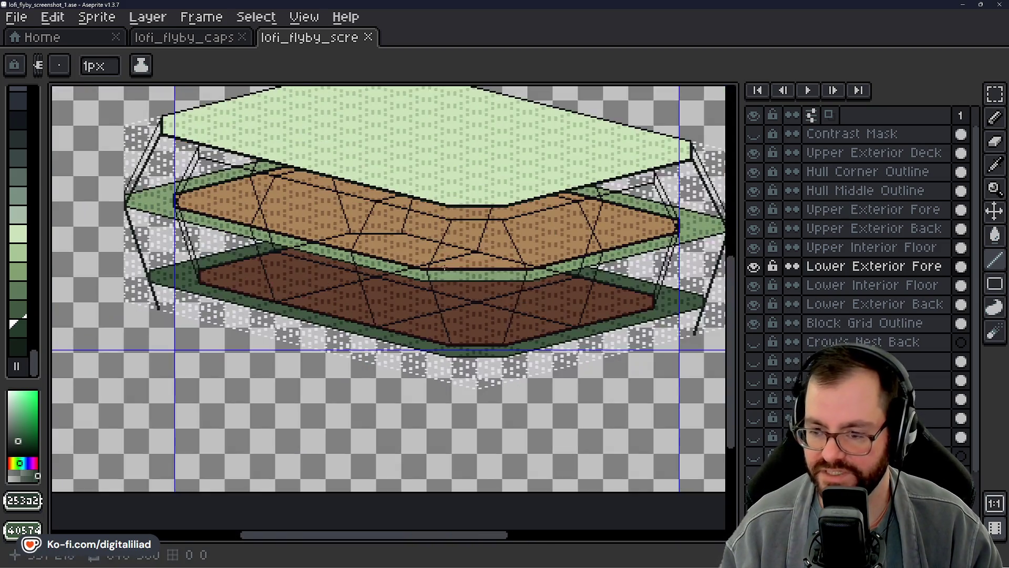
scroll(454, 264, "up", 3)
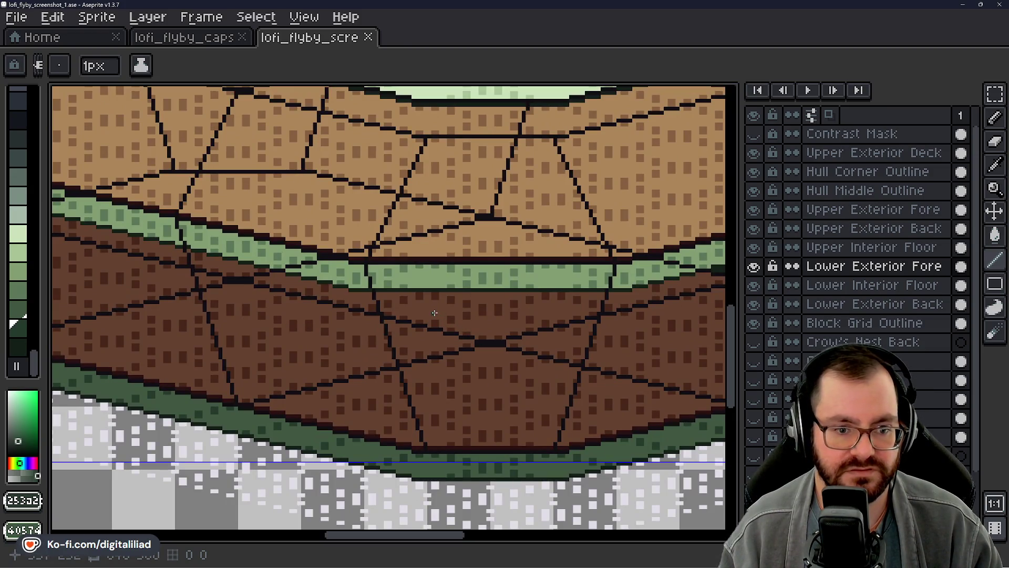
left_click_drag(451, 371, 404, 286)
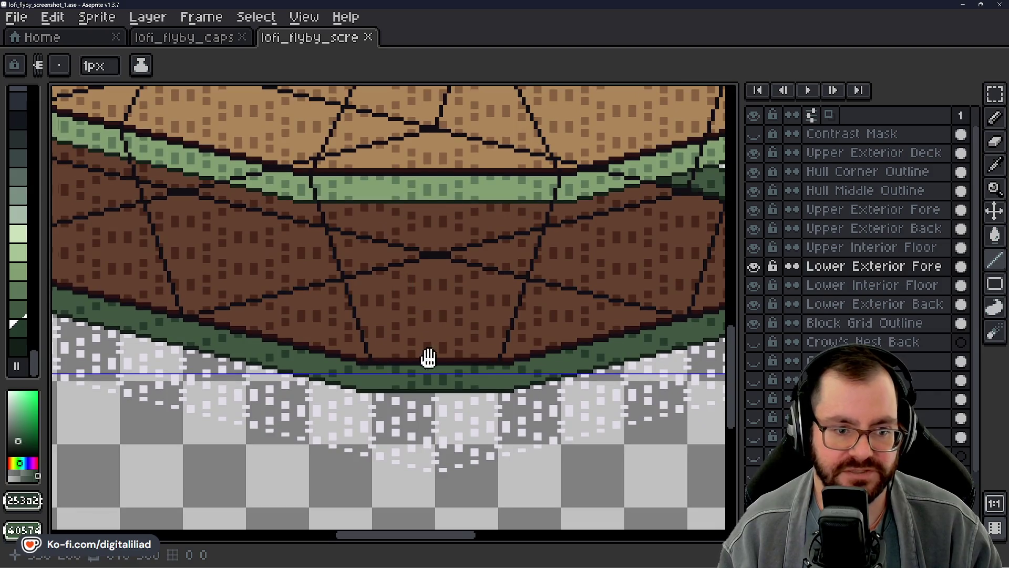
mouse_move(428, 358)
left_mouse_down()
mouse_move(412, 295)
mouse_move(428, 299)
mouse_move(458, 357)
left_mouse_up()
scroll(459, 359, "down", 1)
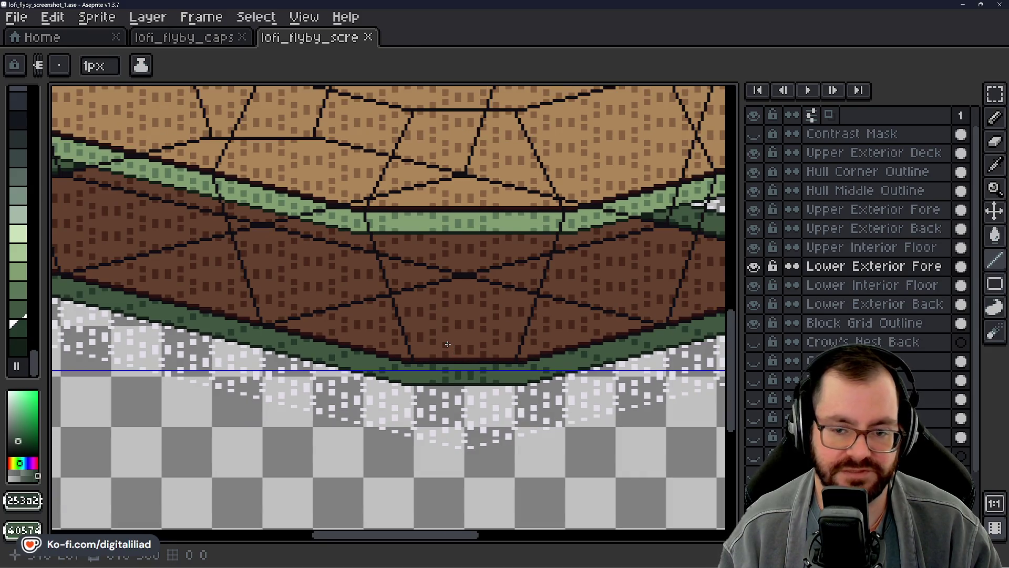
scroll(448, 344, "down", 1)
scroll(441, 331, "up", 4)
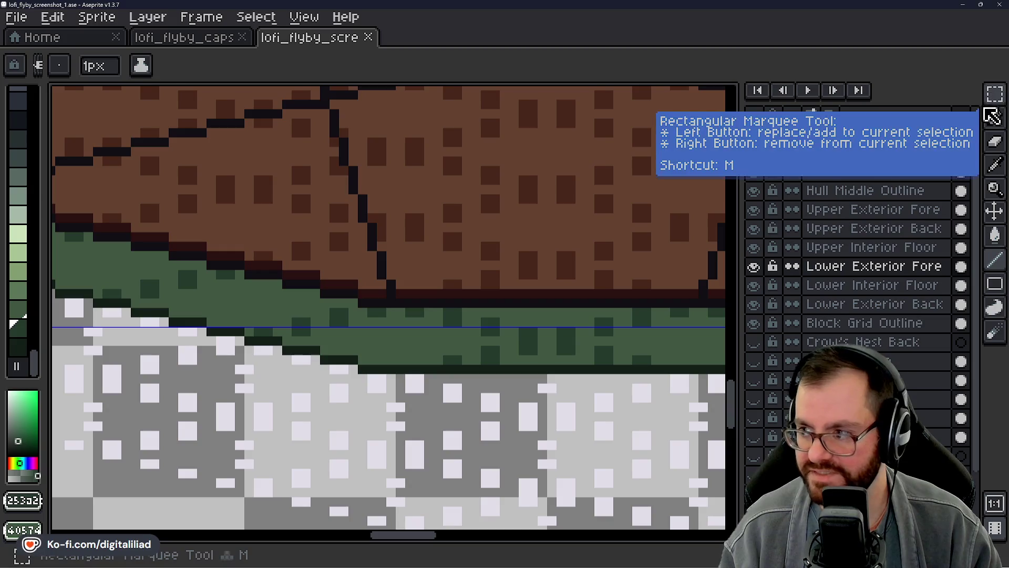
Select a small patch of the green trim with the rectangular marquee
left_click(987, 107)
left_click_drag(382, 369, 416, 296)
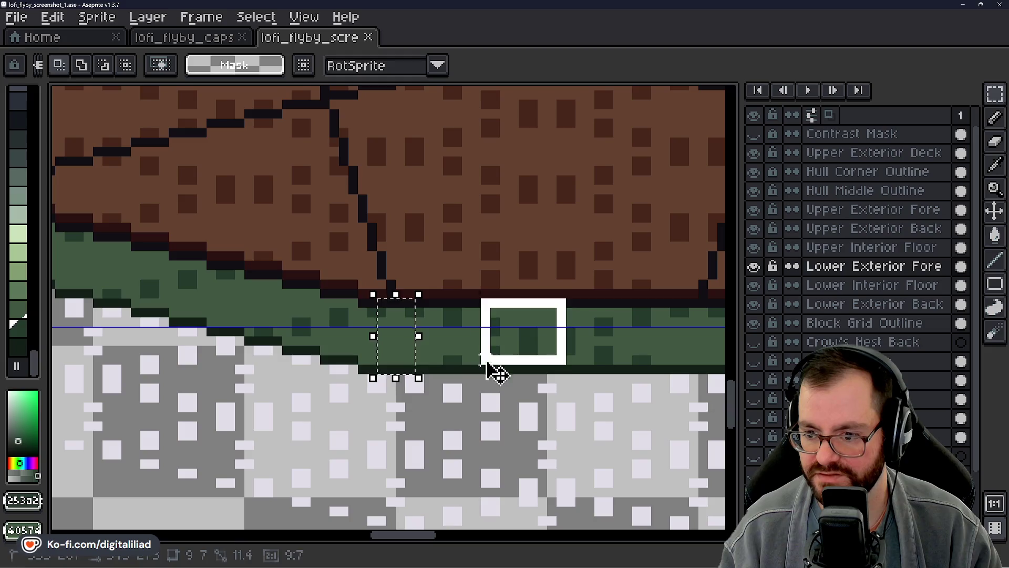
scroll(599, 374, "left", 5)
scroll(452, 323, "down", 4)
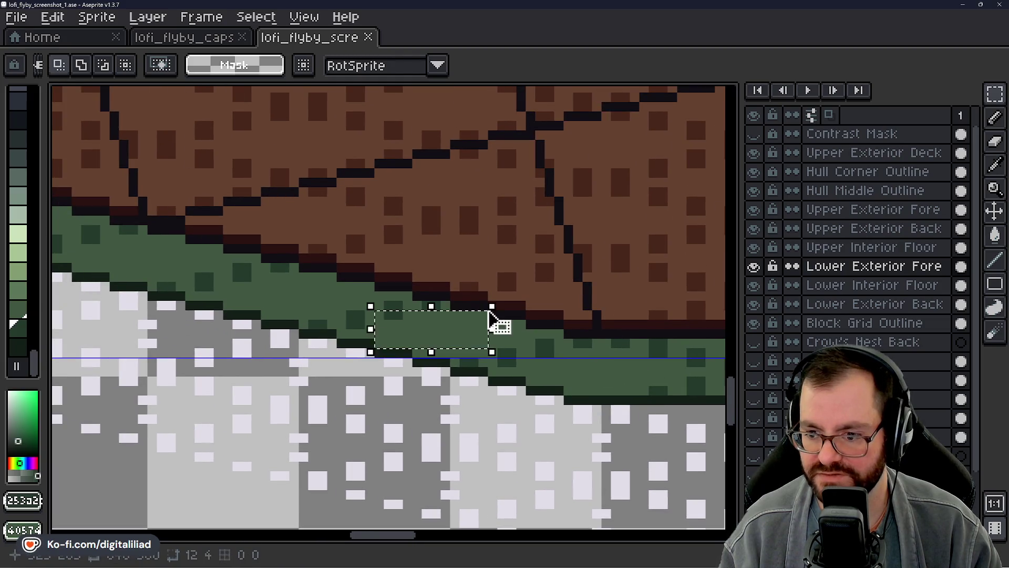
scroll(444, 347, "up", 3)
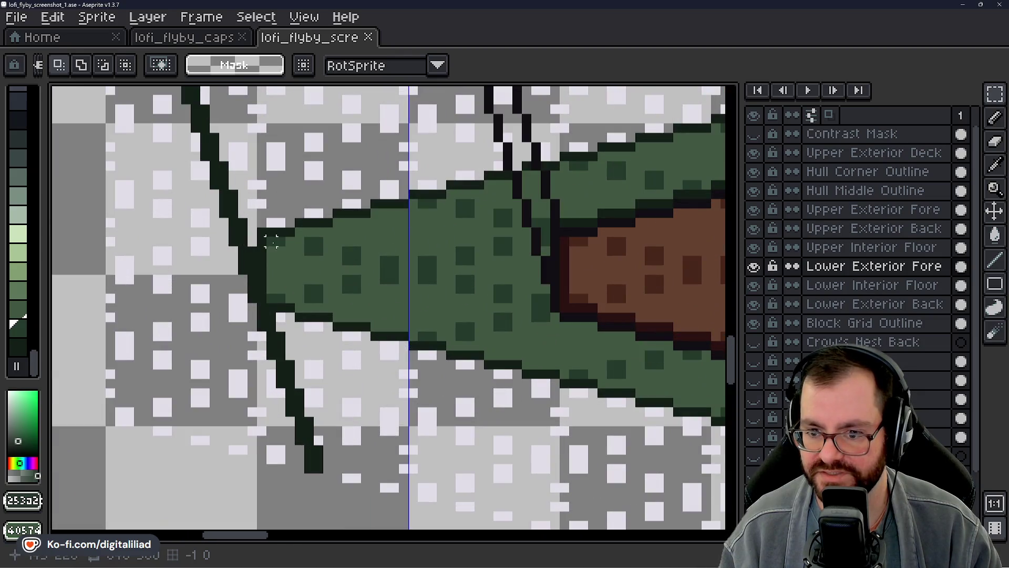
Select the green trim at the hull's left tip, zoom in on the lower band, and pick the Line tool
left_click_drag(271, 241, 552, 305)
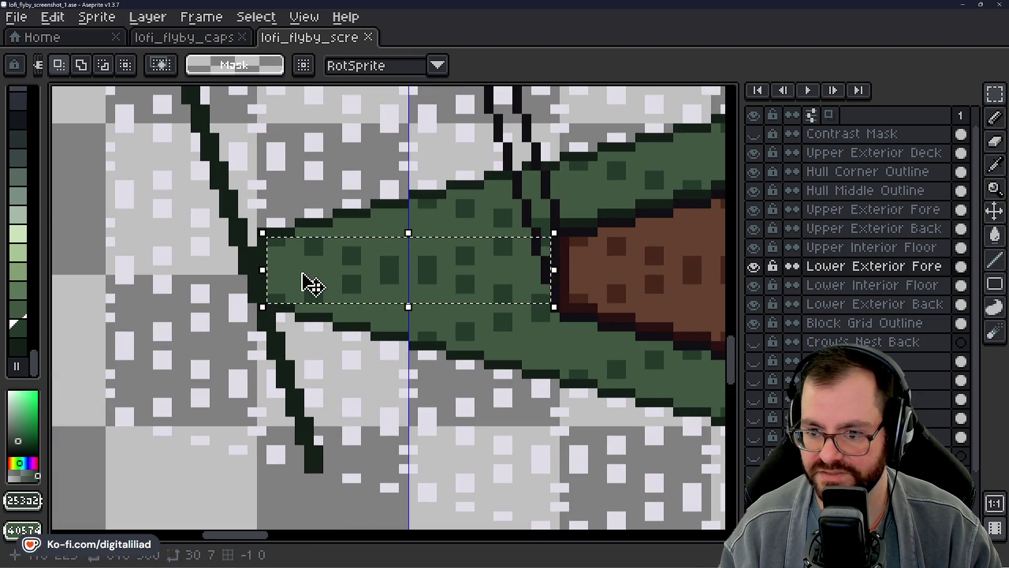
scroll(361, 276, "down", 3)
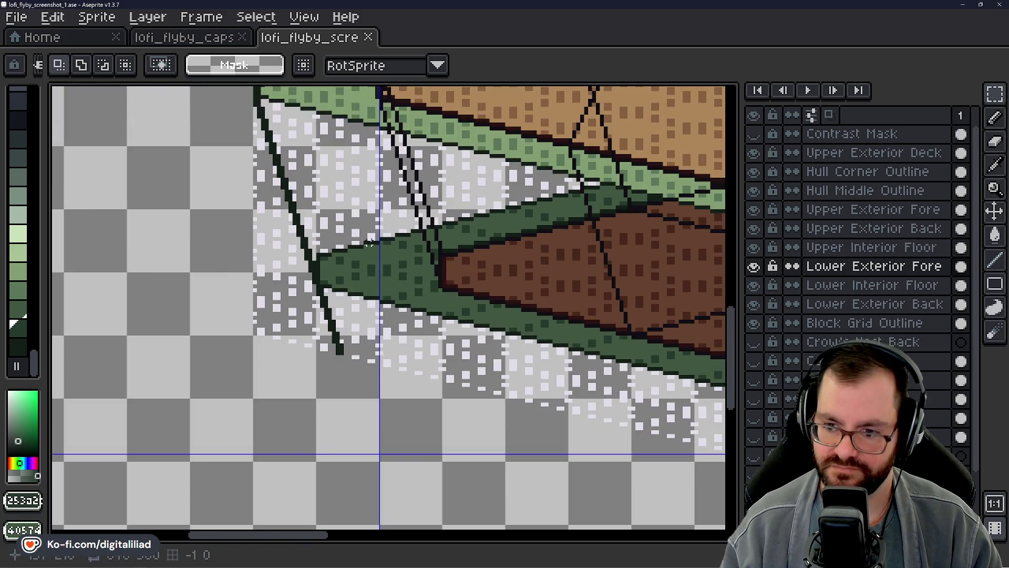
scroll(402, 287, "down", 2)
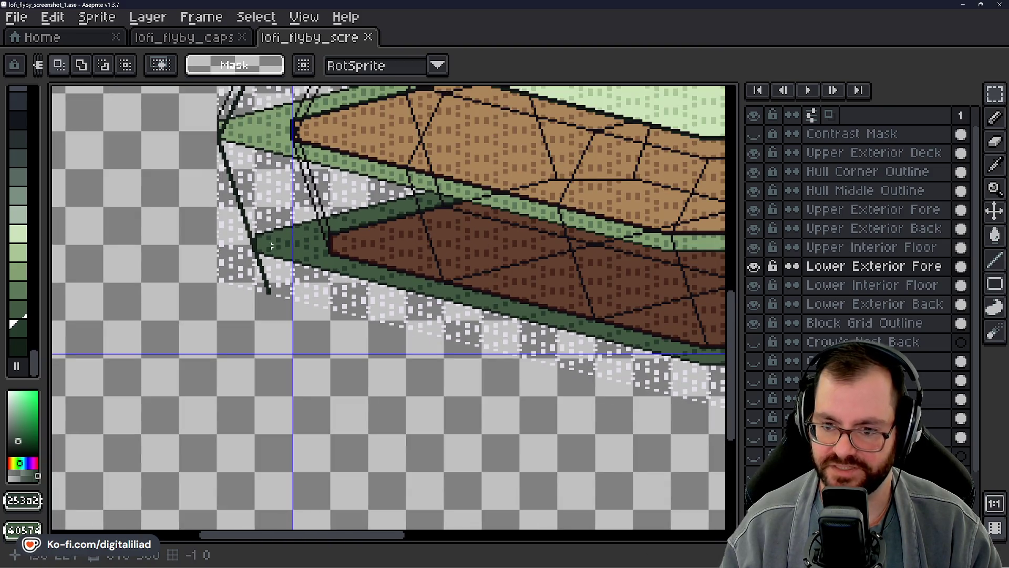
scroll(342, 315, "up", 5)
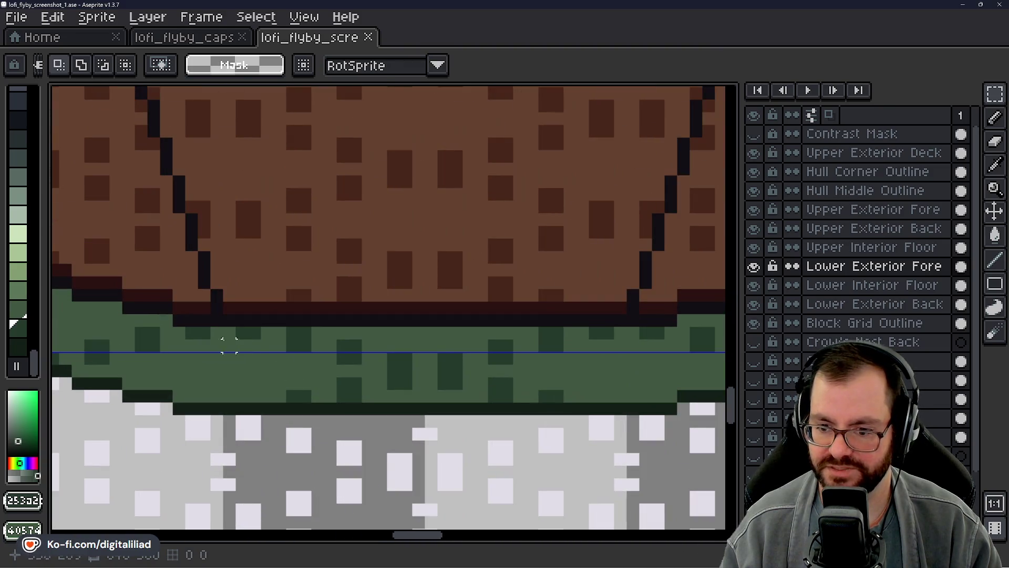
scroll(344, 381, "down", 2)
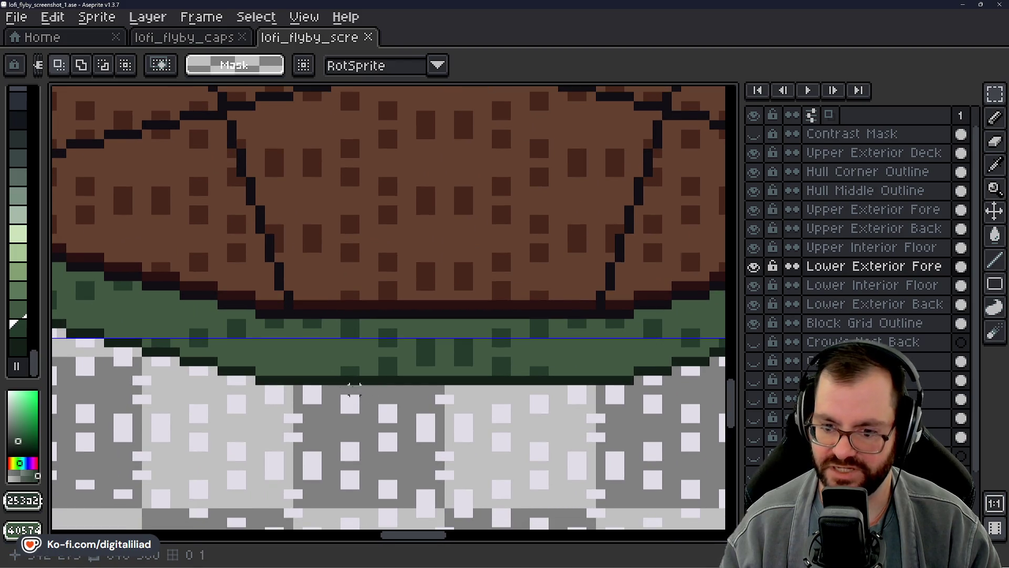
scroll(354, 389, "down", 3)
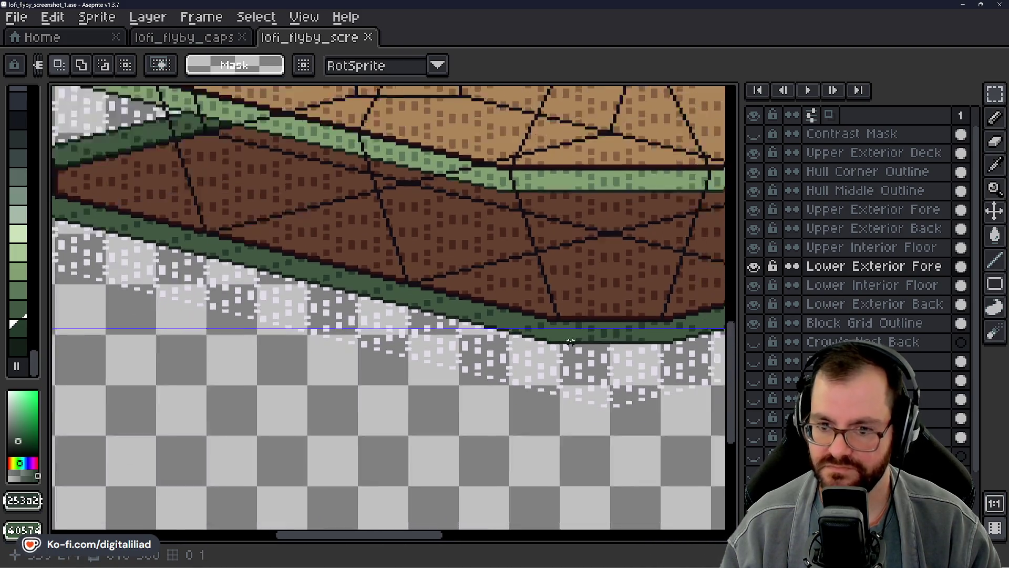
scroll(570, 342, "down", 1)
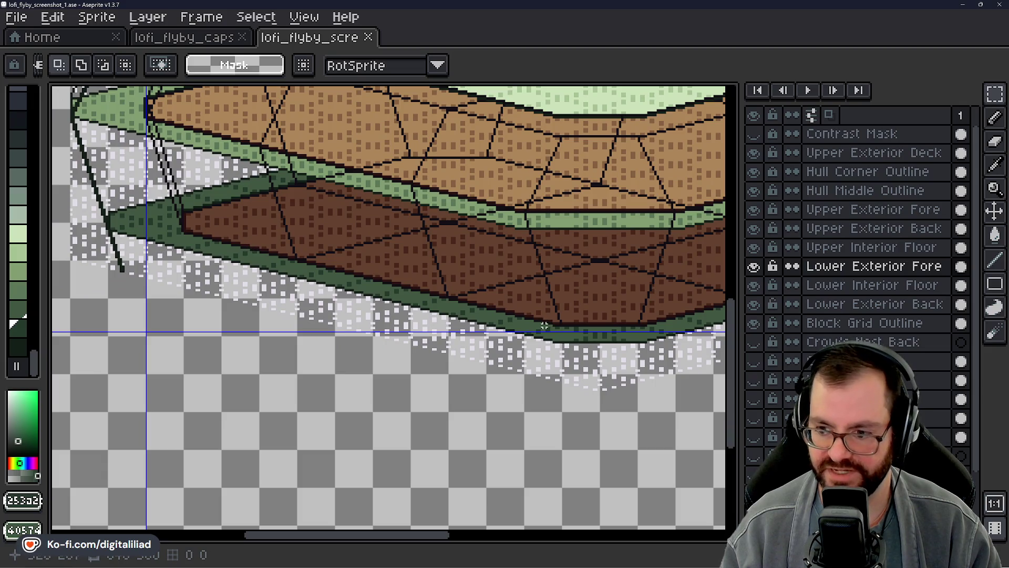
left_click_drag(512, 298, 411, 335)
scroll(486, 356, "up", 2)
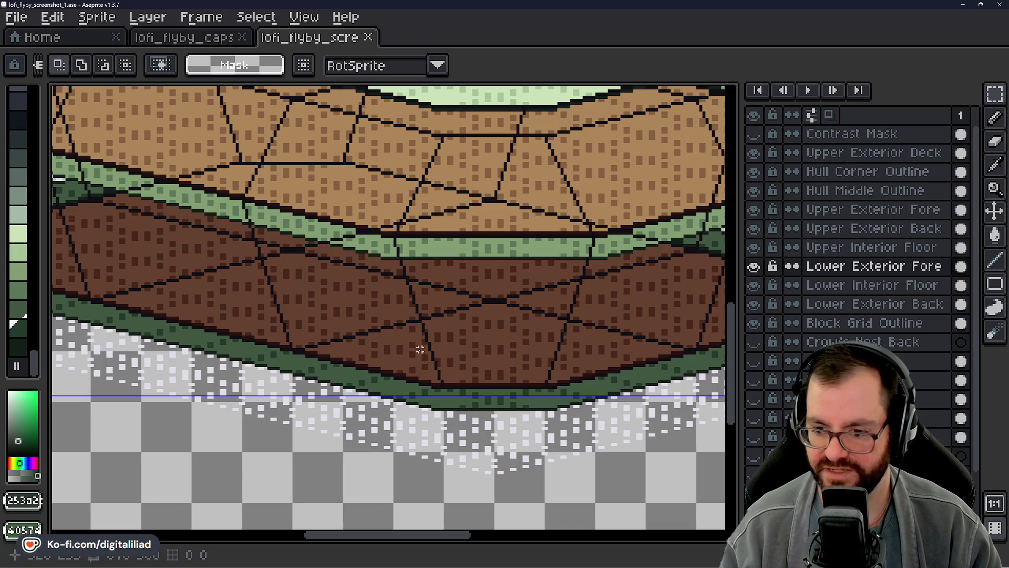
scroll(420, 349, "up", 2)
scroll(441, 408, "up", 2)
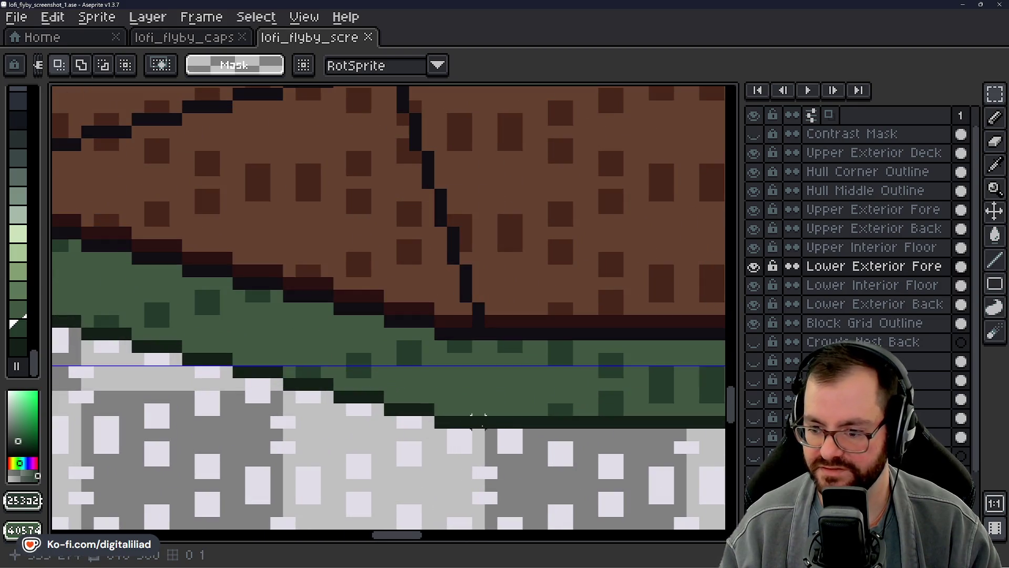
left_click(994, 259)
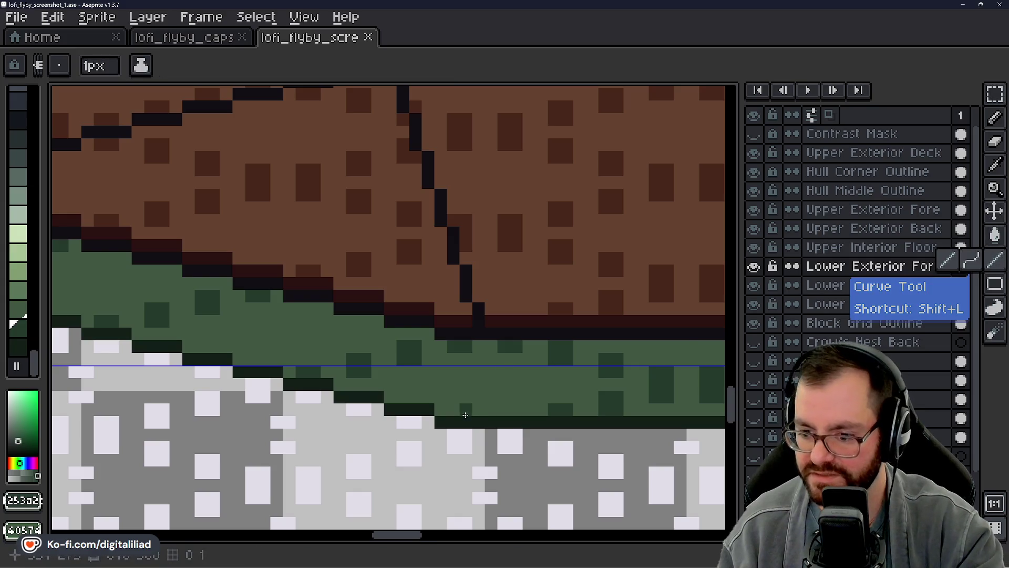
Pick dark green 121F17 and draw a line through the lower band and up the plank seam
left_click(476, 412, "alt")
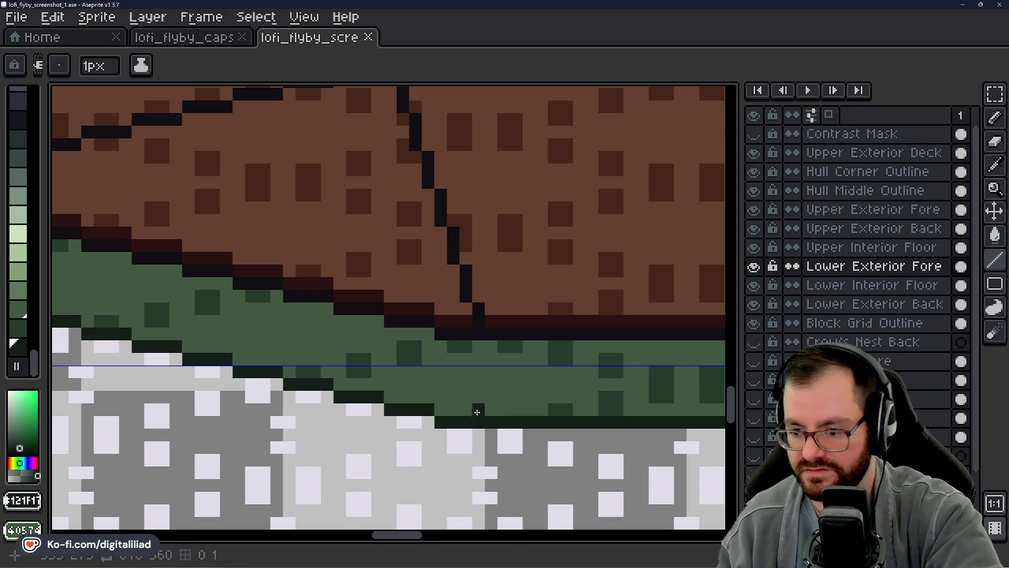
left_click_drag(476, 415, 465, 353)
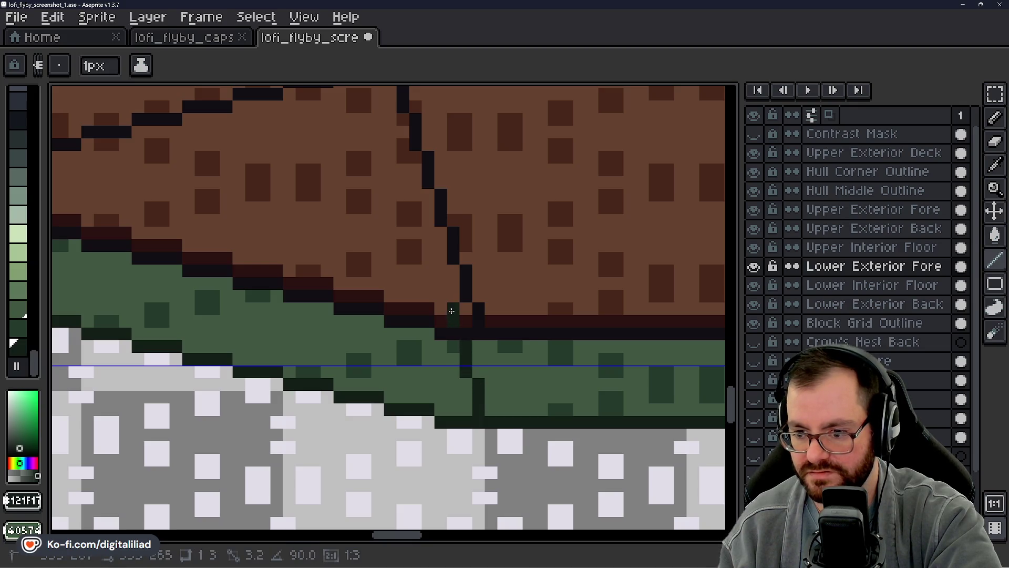
mouse_move(452, 311)
left_mouse_down()
mouse_move(562, 408)
mouse_move(506, 266)
mouse_move(541, 354)
mouse_move(534, 312)
left_mouse_up()
mouse_move(528, 290)
left_mouse_down()
mouse_move(567, 366)
mouse_move(531, 236)
left_mouse_up()
scroll(547, 315, "up", 5)
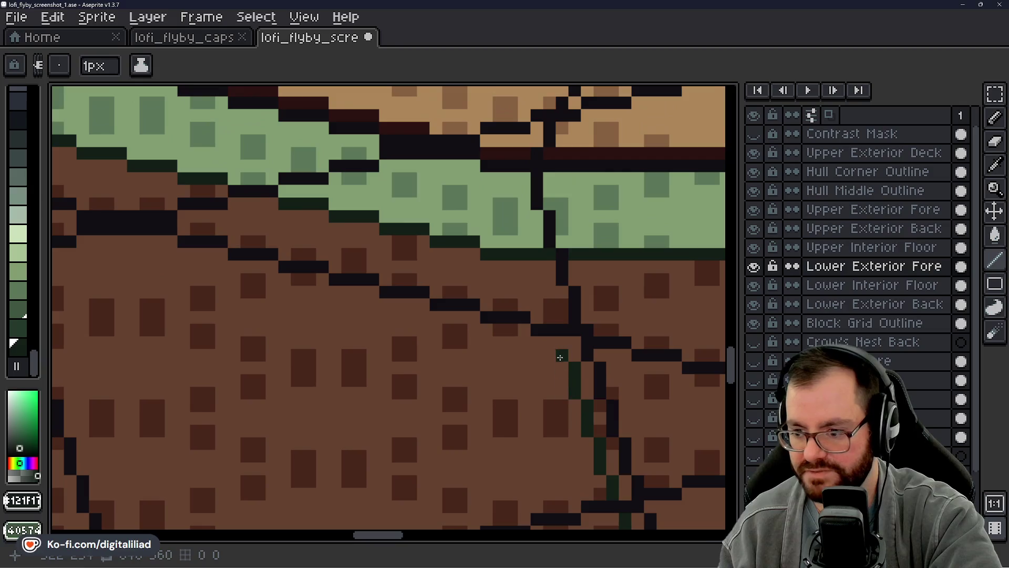
left_click_drag(563, 360, 532, 255)
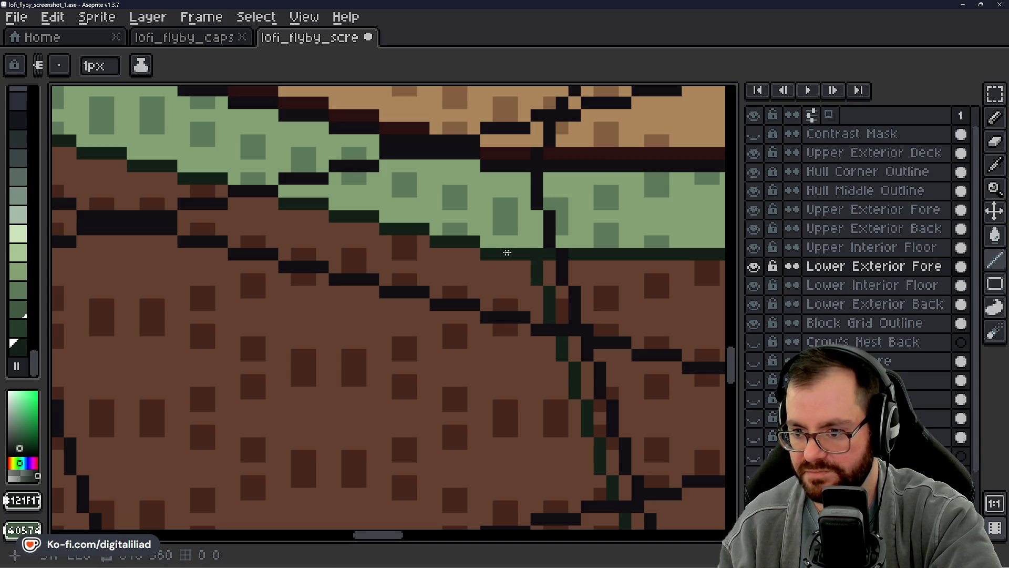
Pan and zoom along the seam to check the dark green line from end to end
scroll(504, 263, "down", 3)
scroll(578, 439, "up", 1)
scroll(553, 447, "up", 1)
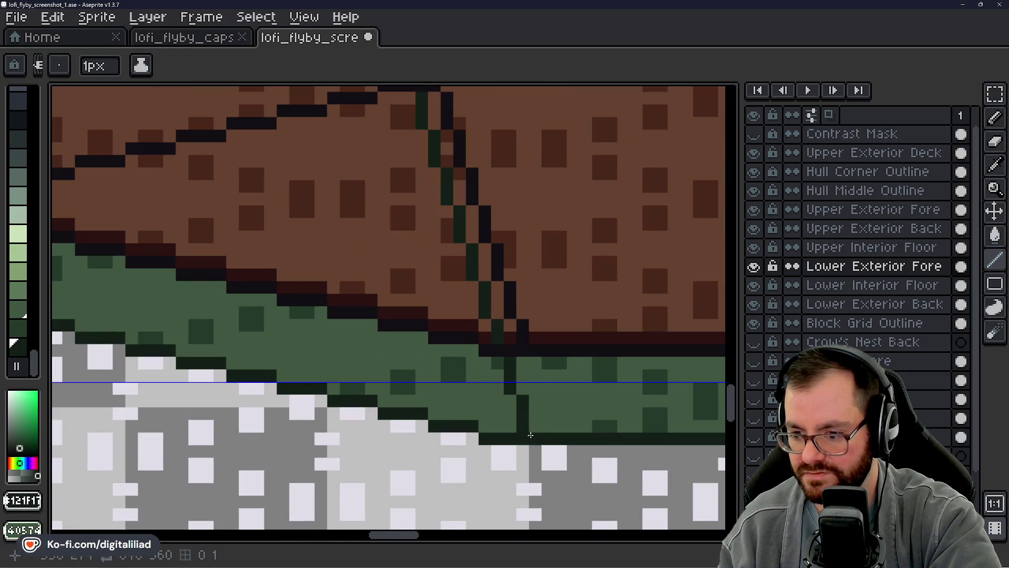
scroll(508, 378, "down", 2)
scroll(542, 412, "up", 1)
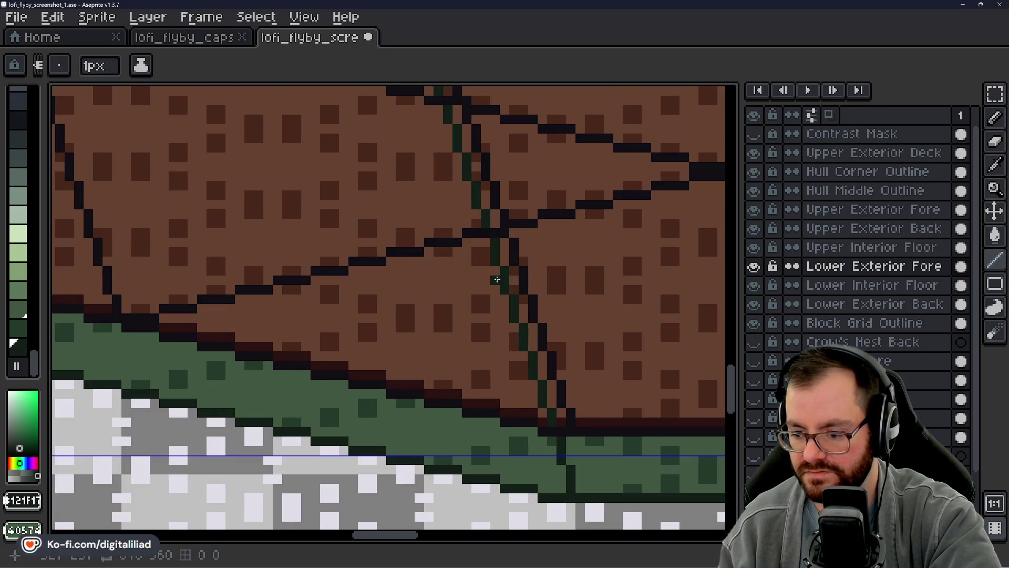
left_click_drag(495, 280, 521, 400)
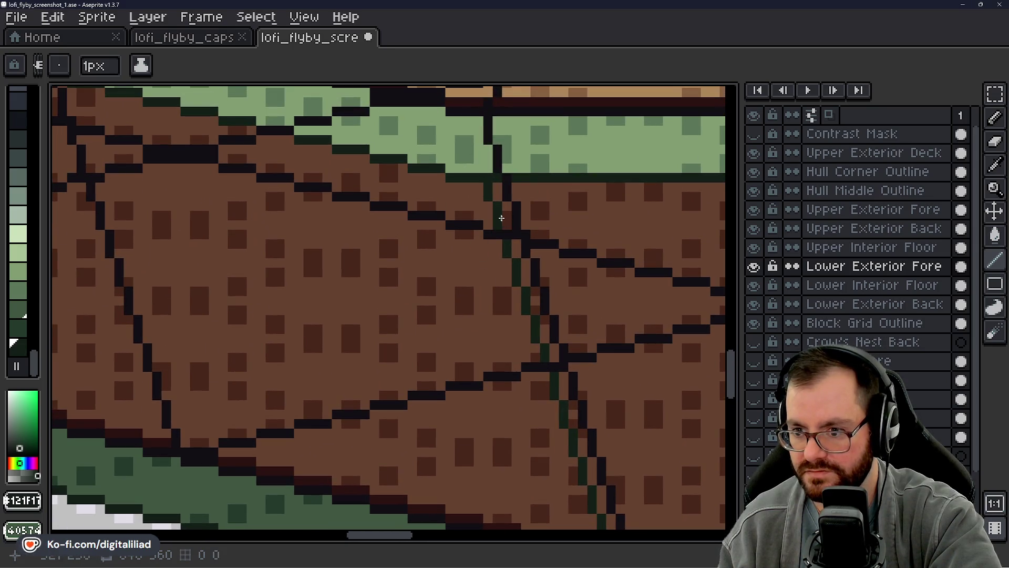
scroll(462, 177, "up", 1)
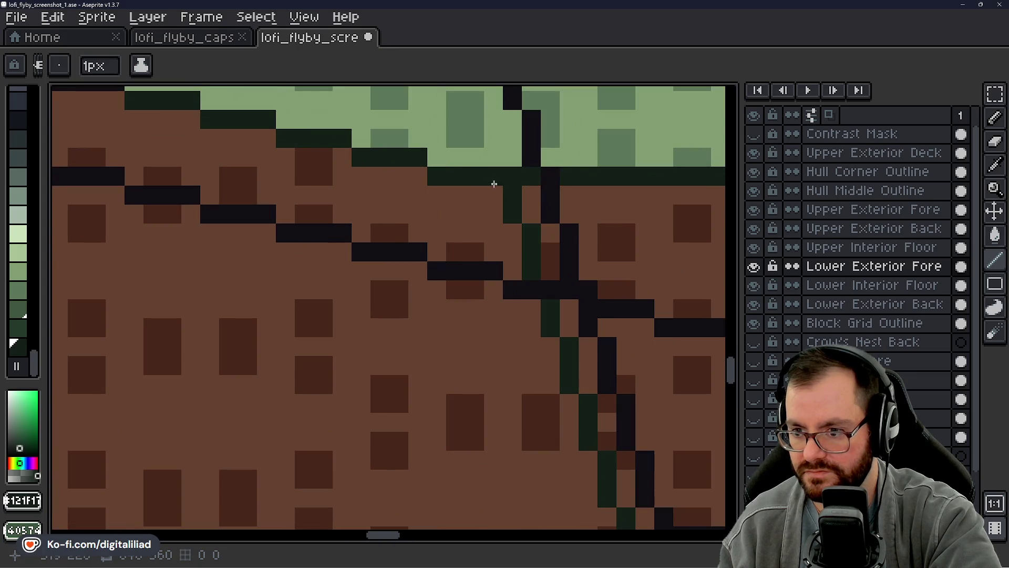
left_click_drag(568, 326, 409, 180)
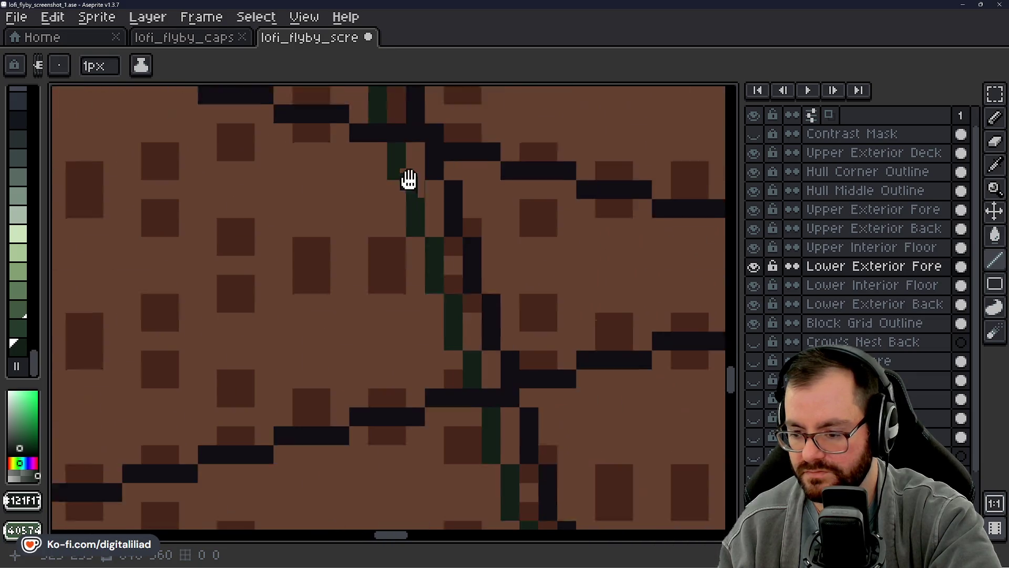
scroll(409, 179, "down", 2)
scroll(402, 184, "up", 1)
scroll(454, 389, "up", 1)
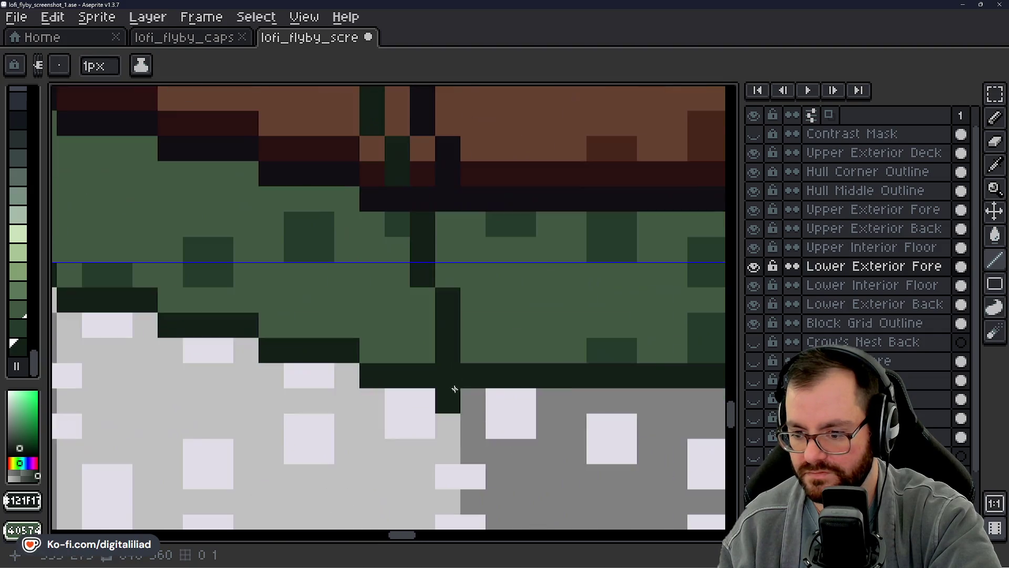
scroll(454, 389, "up", 1)
scroll(447, 377, "down", 3)
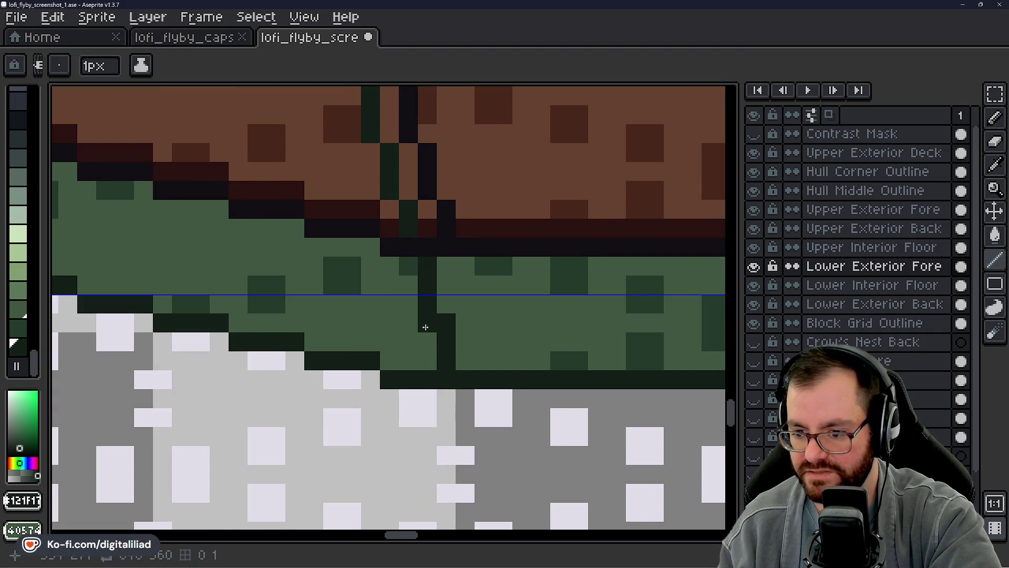
scroll(424, 327, "up", 3)
scroll(478, 284, "down", 2)
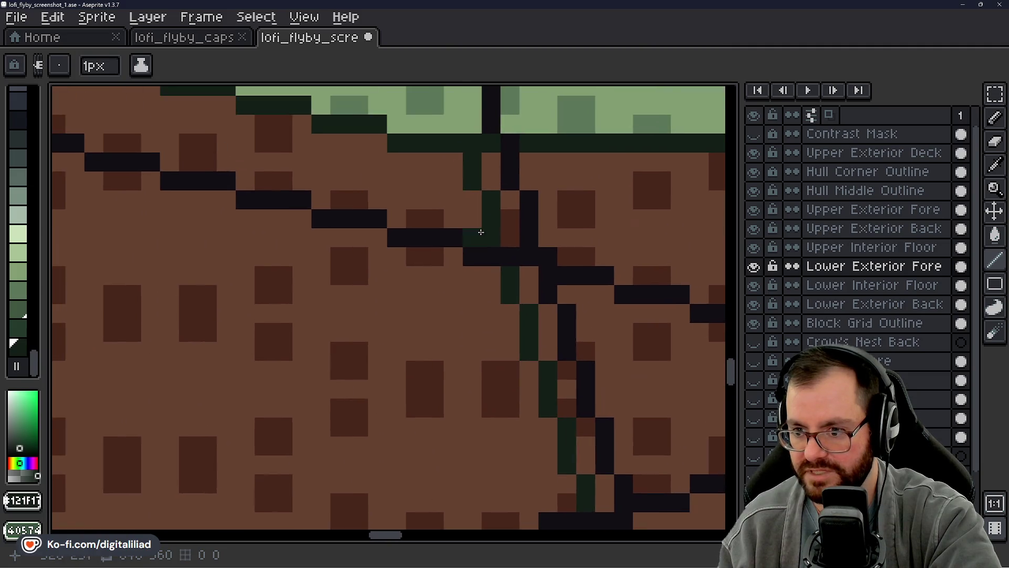
scroll(460, 216, "up", 4)
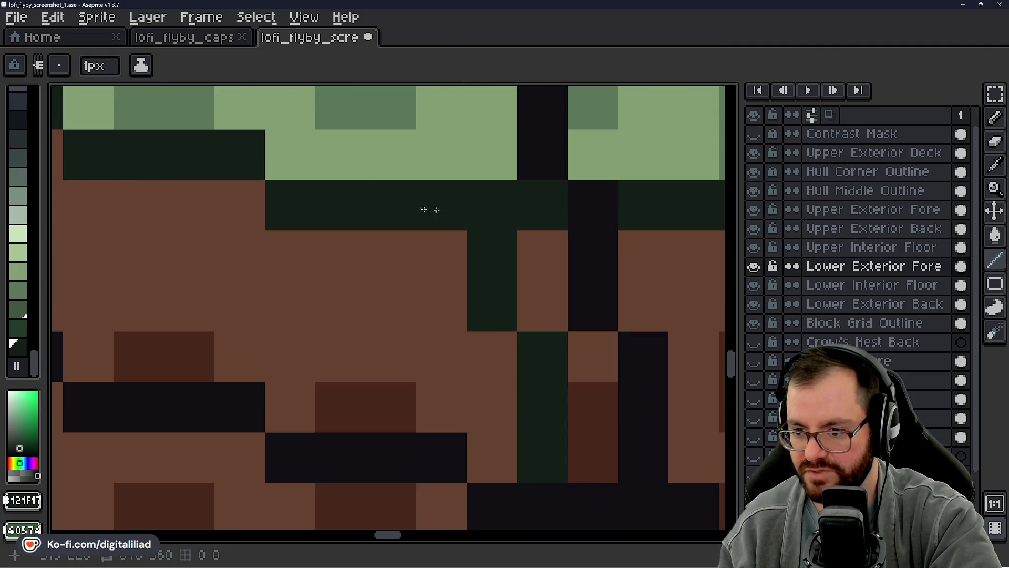
scroll(365, 205, "down", 4)
scroll(426, 282, "down", 2)
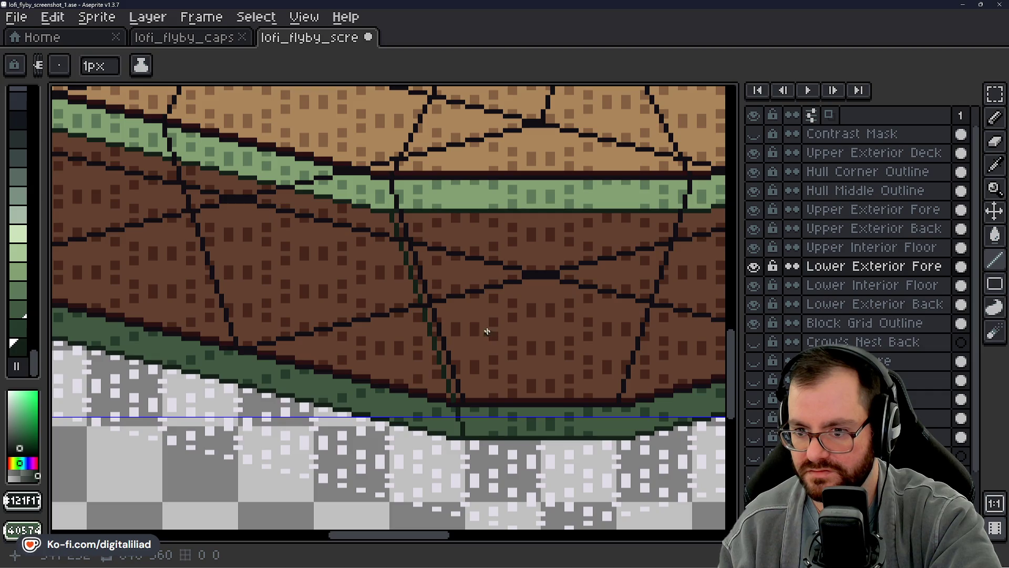
scroll(322, 184, "up", 1)
left_click(994, 93)
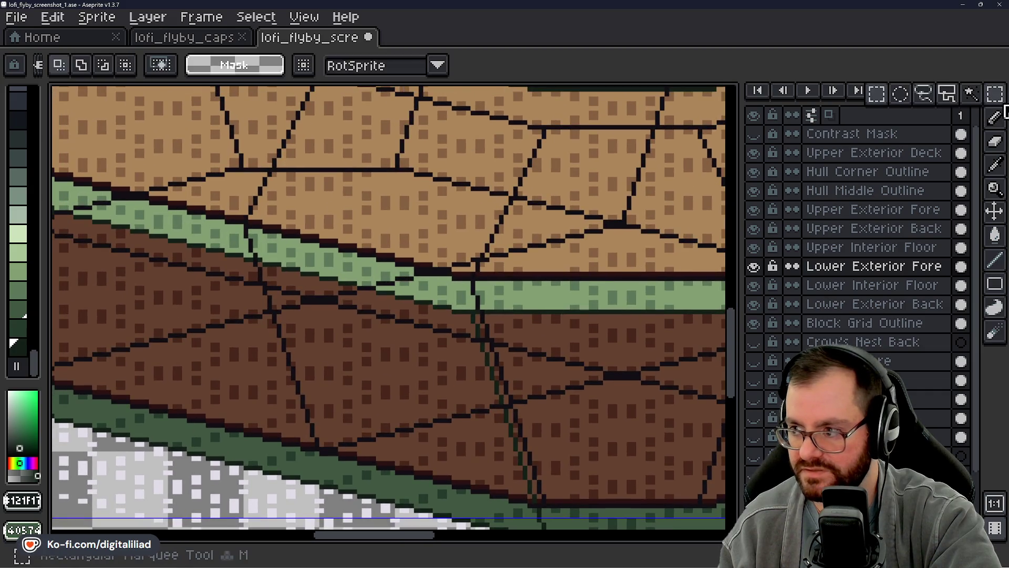
Select where the seam crosses the upper green band and pan across the brown hull planks
scroll(661, 190, "up", 3)
left_click_drag(412, 205, 452, 318)
scroll(627, 299, "down", 3)
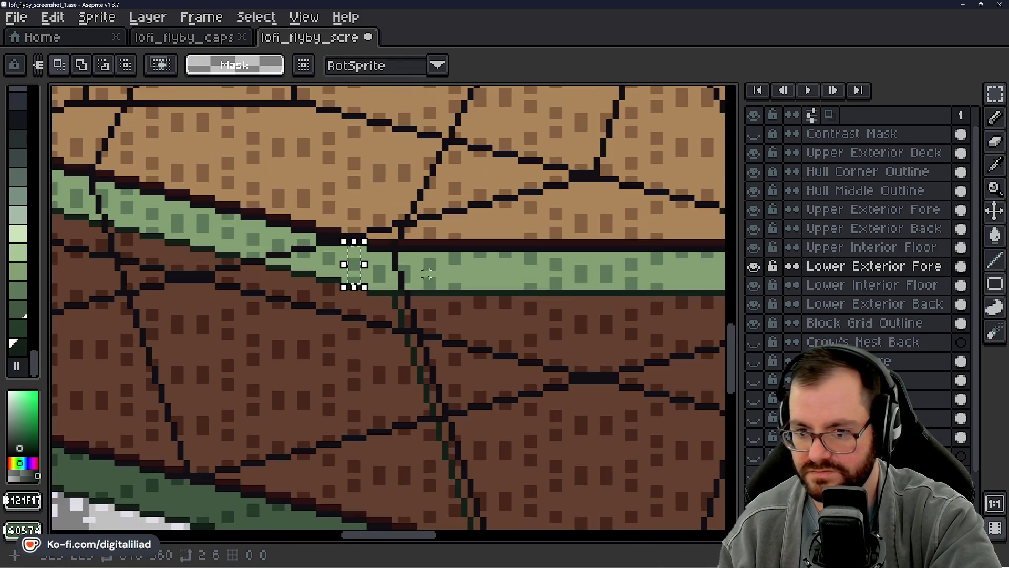
scroll(460, 303, "down", 1)
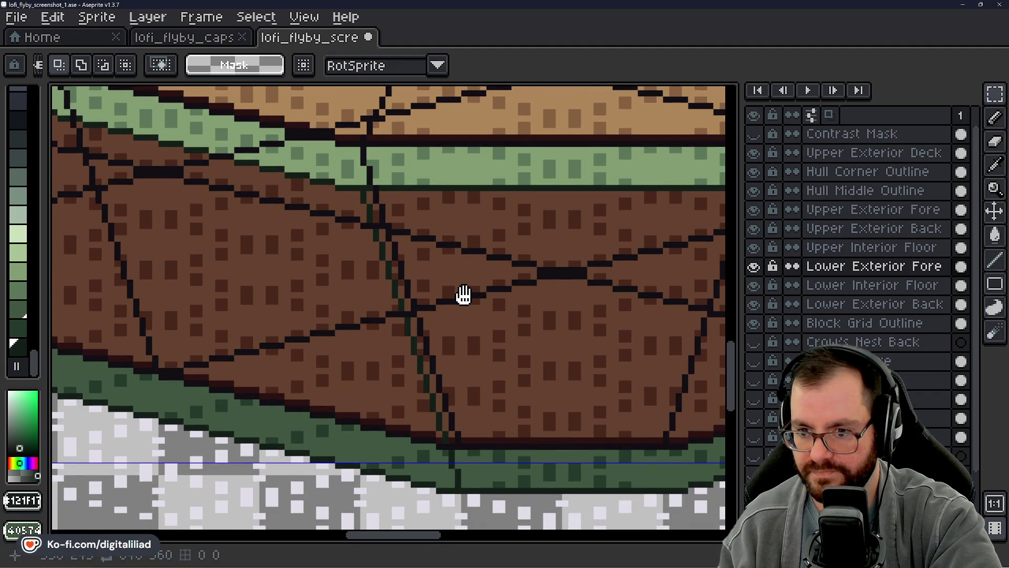
left_click_drag(464, 294, 524, 278)
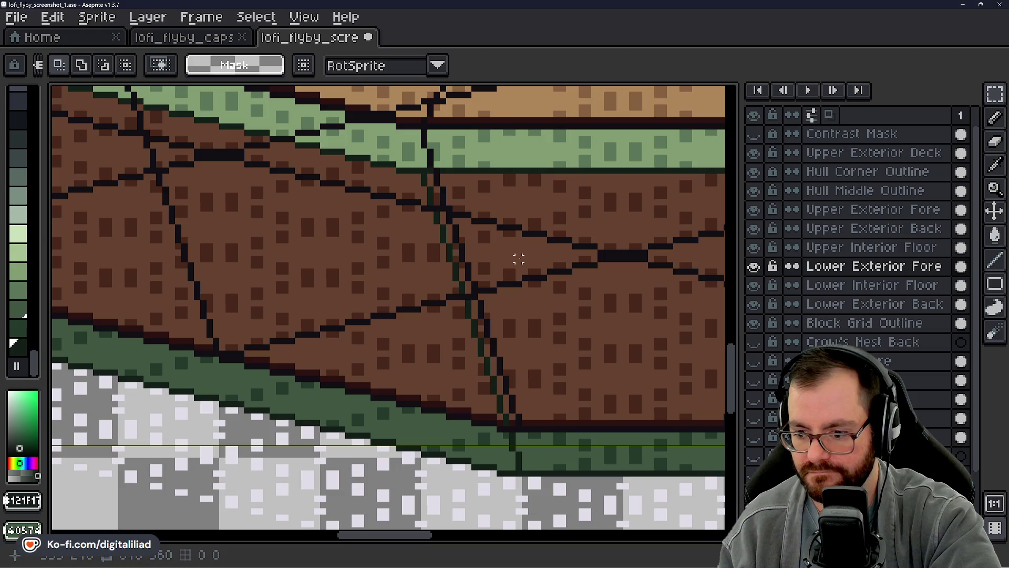
mouse_move(514, 273)
left_mouse_down()
mouse_move(586, 270)
mouse_move(552, 280)
left_mouse_up()
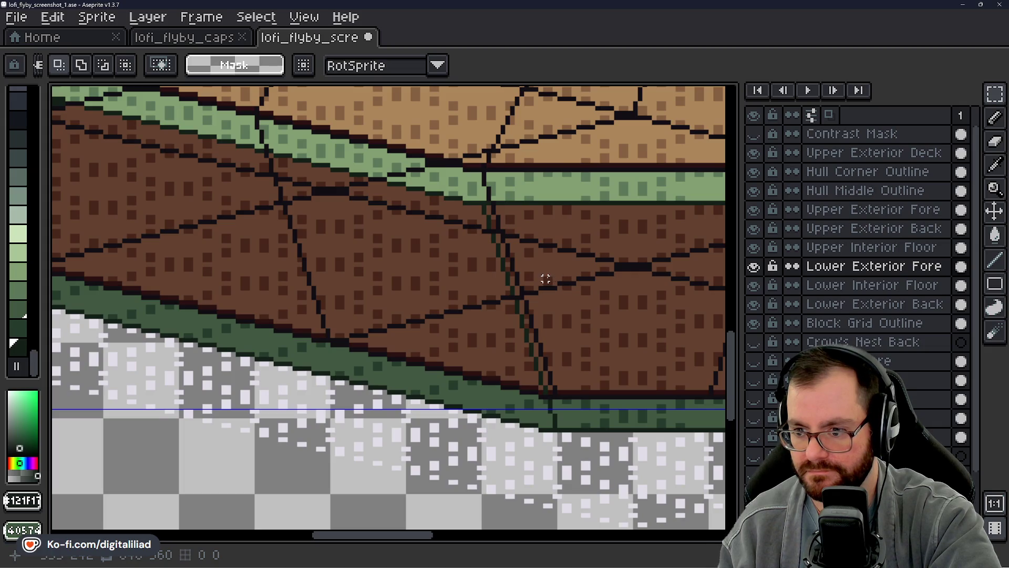
scroll(516, 241, "up", 3)
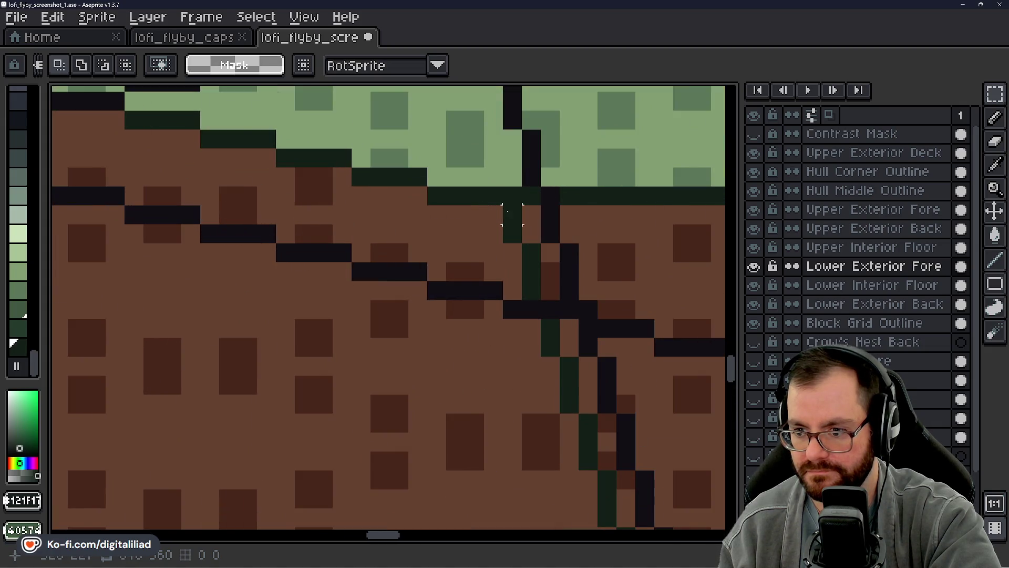
scroll(513, 214, "down", 3)
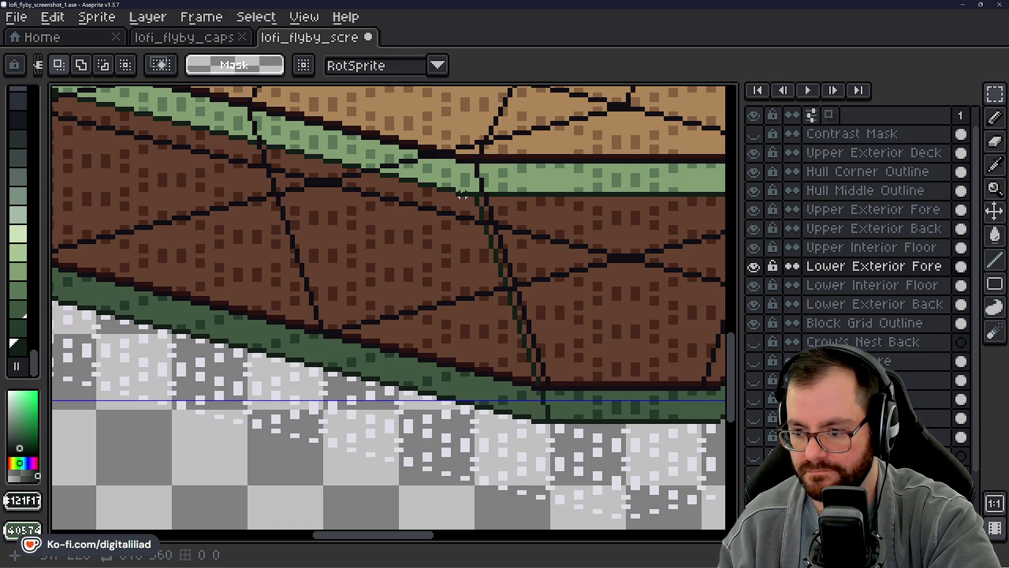
Undo the dark green line strokes and save lofi_flyby_screenshot_1.ase
key("ctrl+z")
key("ctrl+z")
key("ctrl+z")
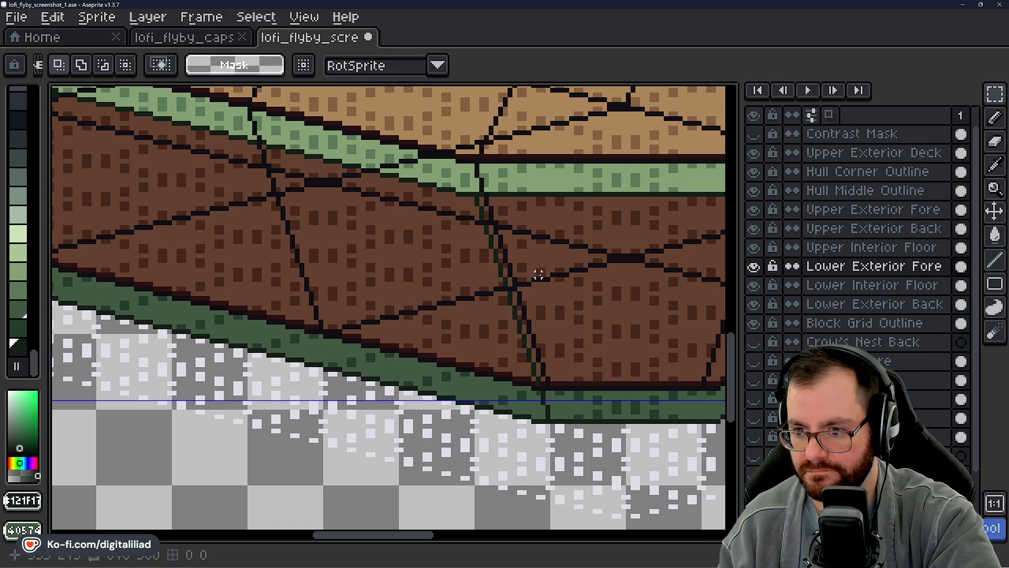
key("ctrl+z")
key("ctrl+z")
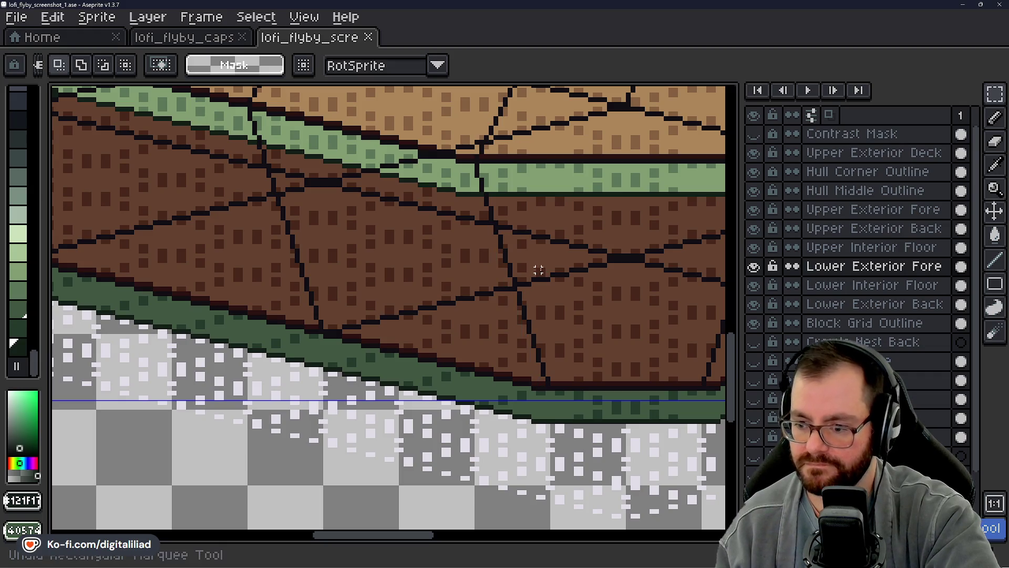
mouse_move(541, 274)
left_mouse_down()
mouse_move(367, 287)
mouse_move(408, 305)
left_mouse_up()
key("ctrl+s")
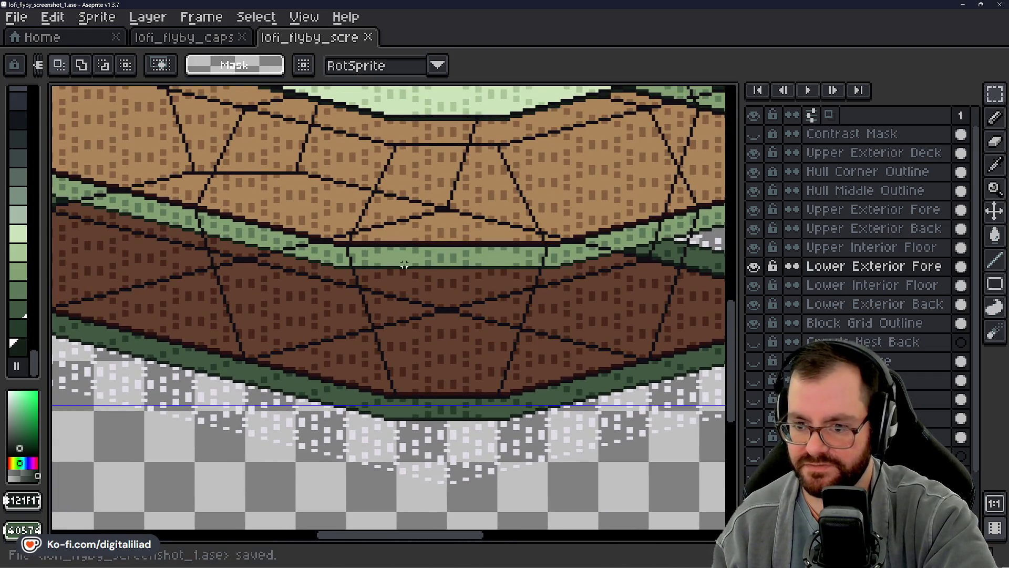
left_click_drag(401, 210, 441, 279)
scroll(408, 460, "up", 4)
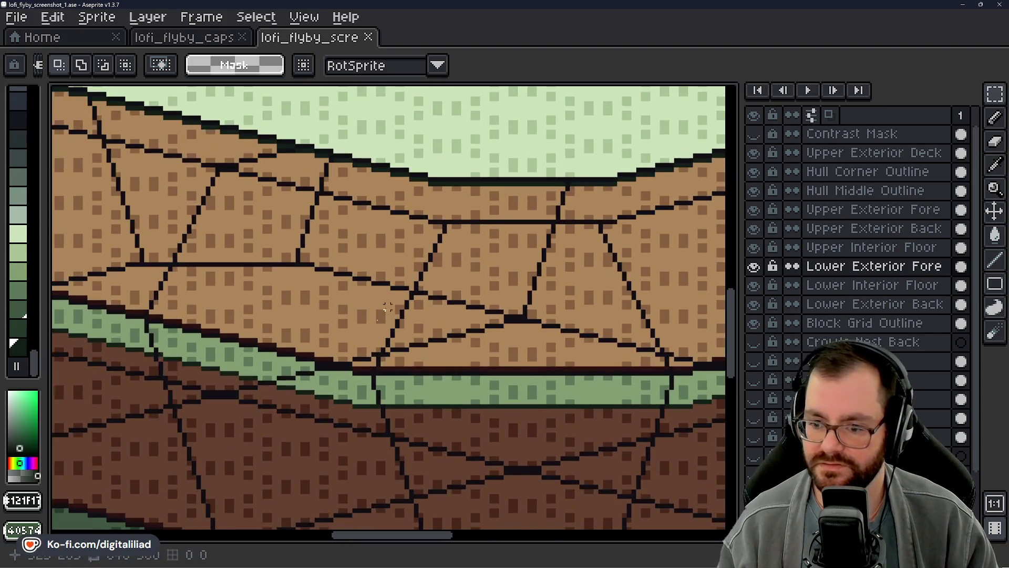
scroll(398, 450, "down", 3)
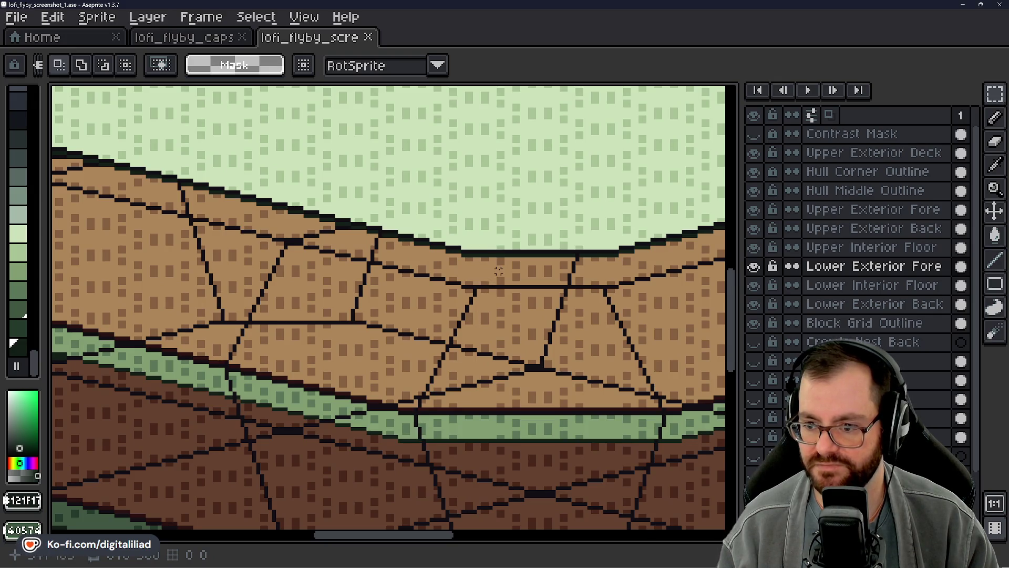
scroll(507, 258, "up", 4)
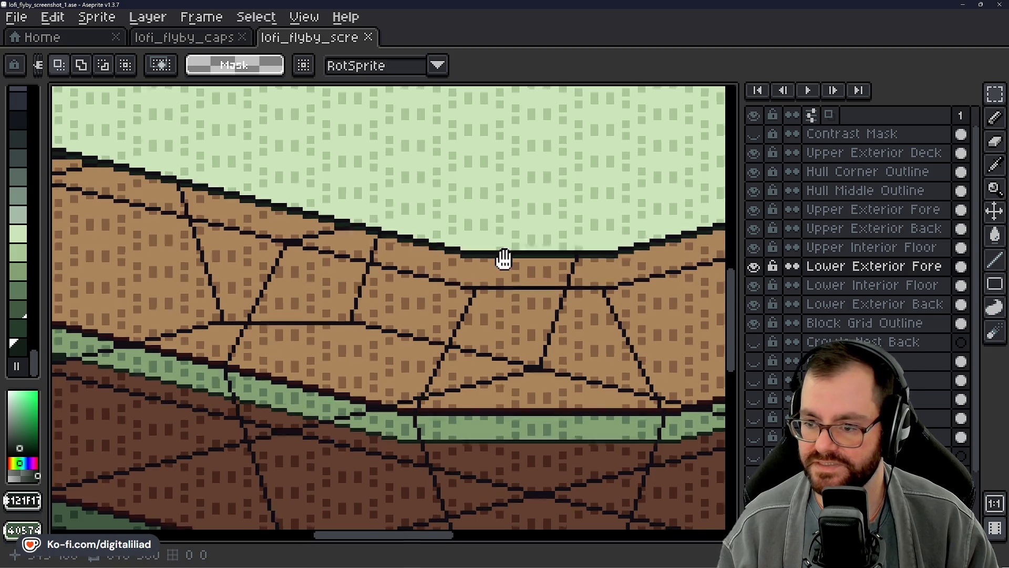
scroll(321, 311, "down", 2)
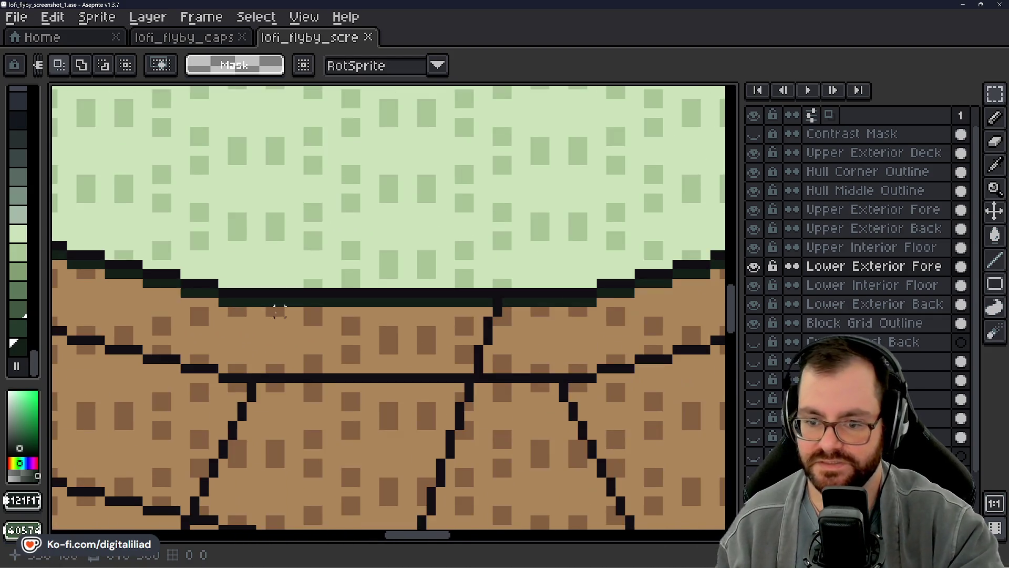
scroll(326, 254, "down", 1)
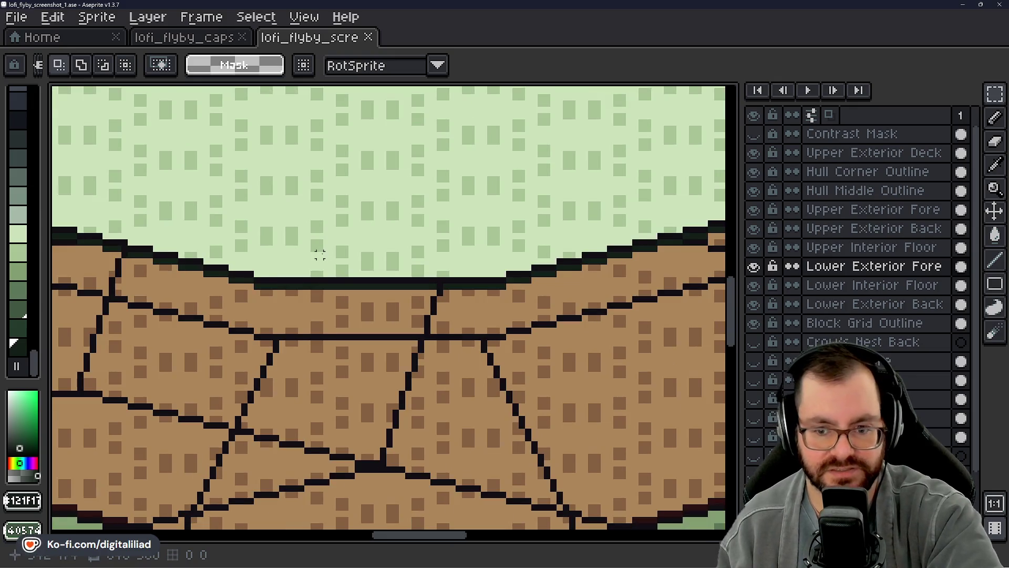
scroll(319, 254, "down", 1)
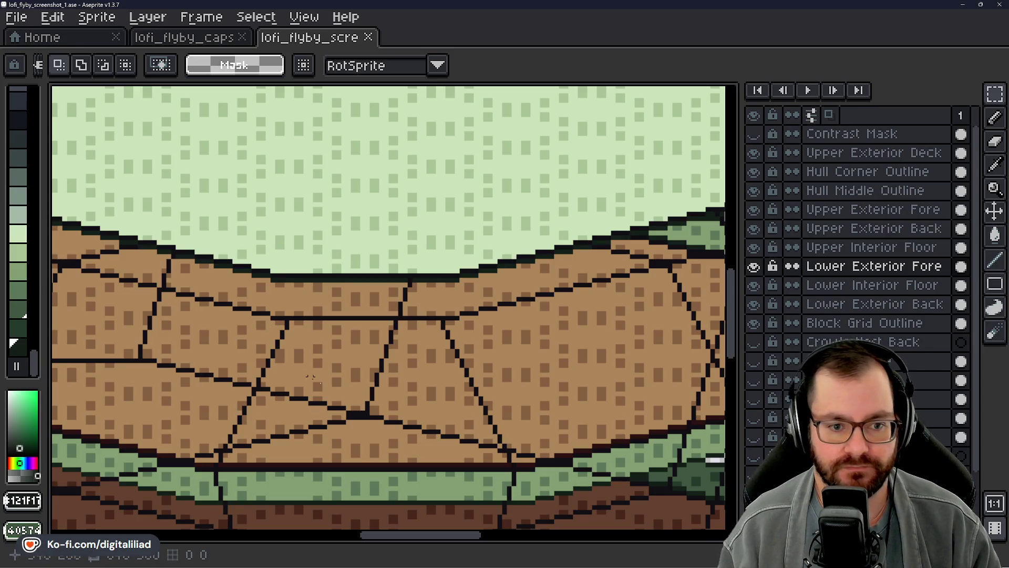
scroll(262, 285, "down", 3)
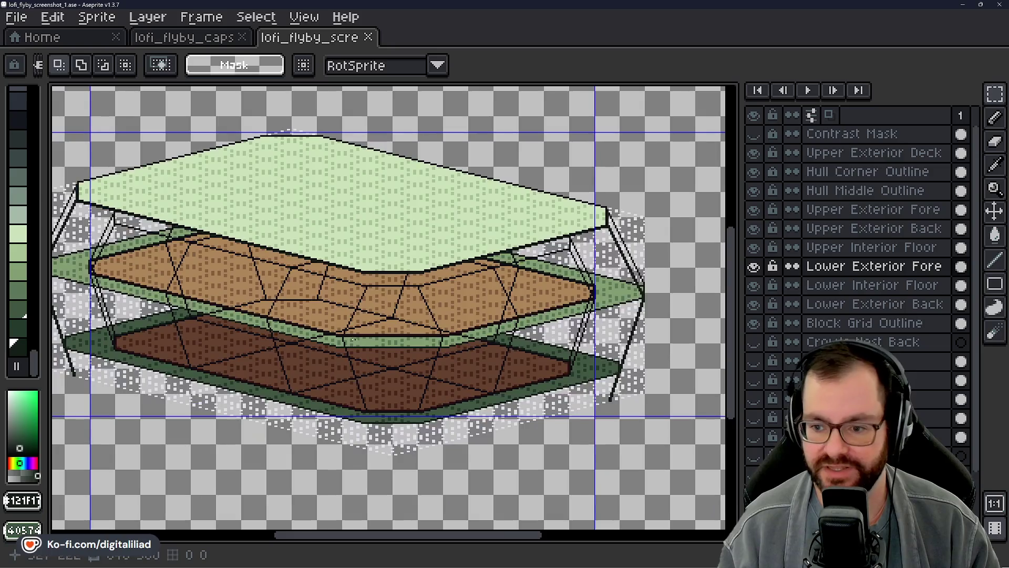
scroll(347, 390, "up", 3)
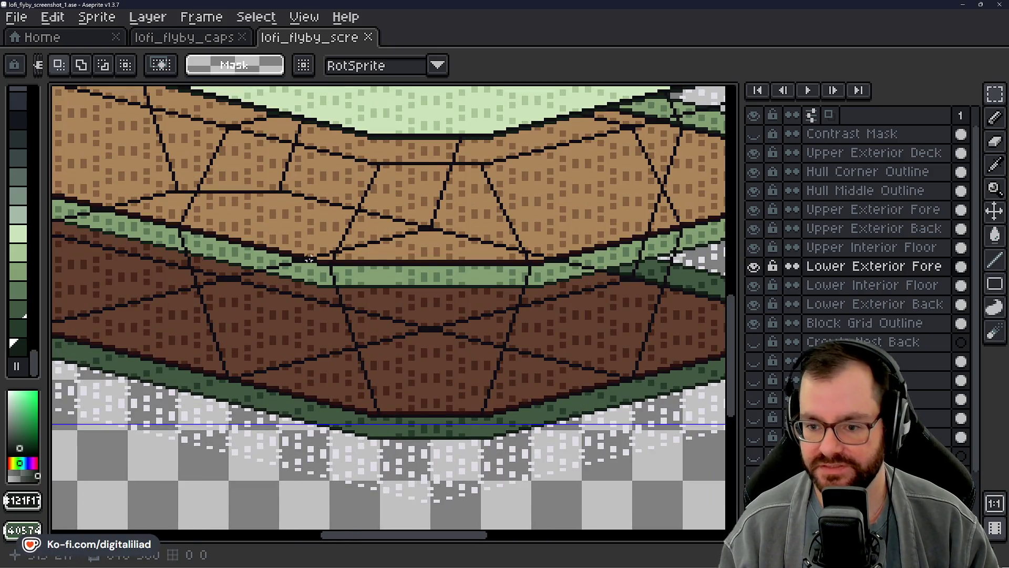
mouse_move(309, 257)
left_mouse_down()
mouse_move(557, 289)
mouse_move(566, 303)
left_mouse_up()
left_click_drag(345, 383, 547, 487)
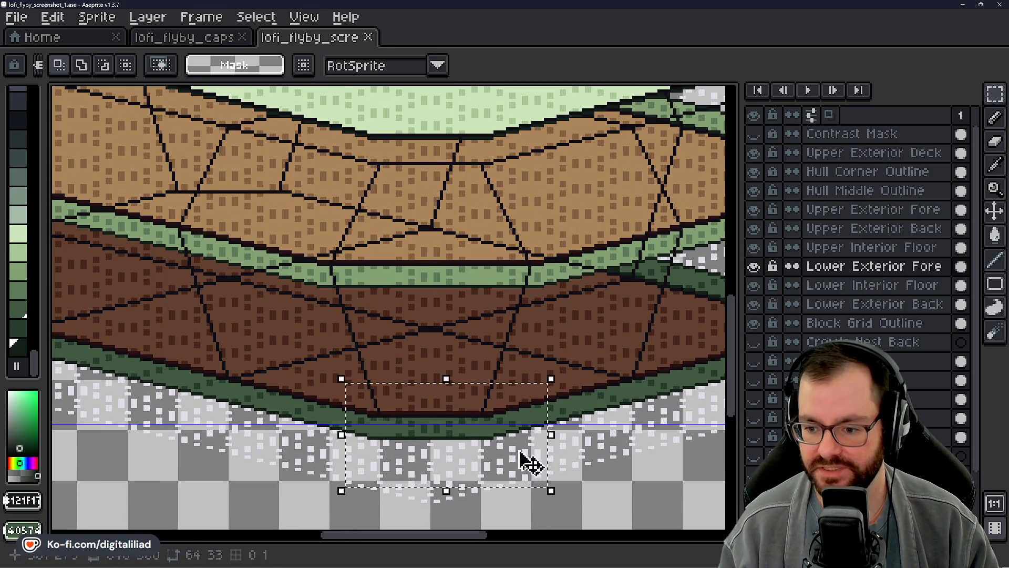
key("ctrl+d")
scroll(428, 366, "down", 4)
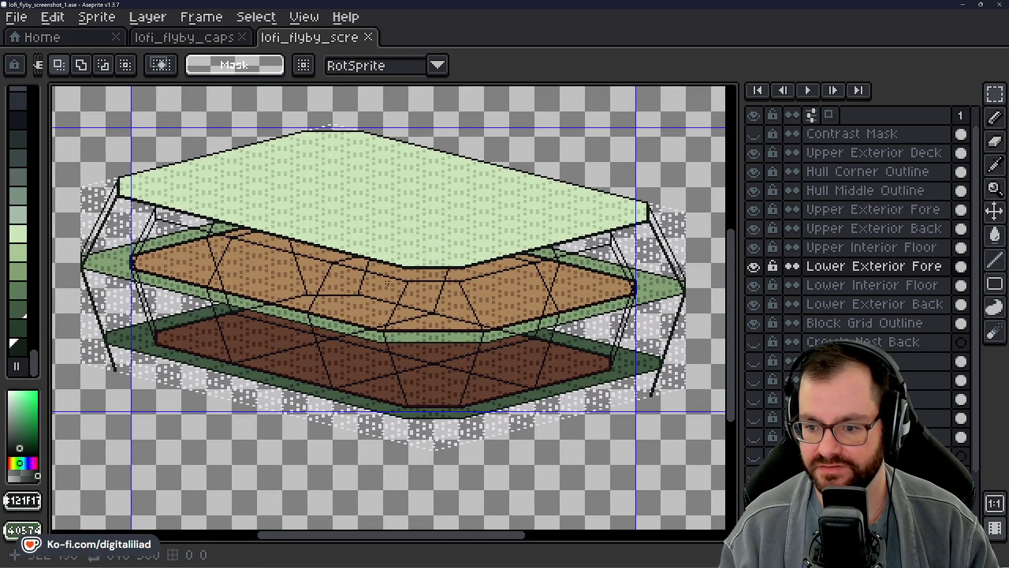
scroll(386, 276, "up", 3)
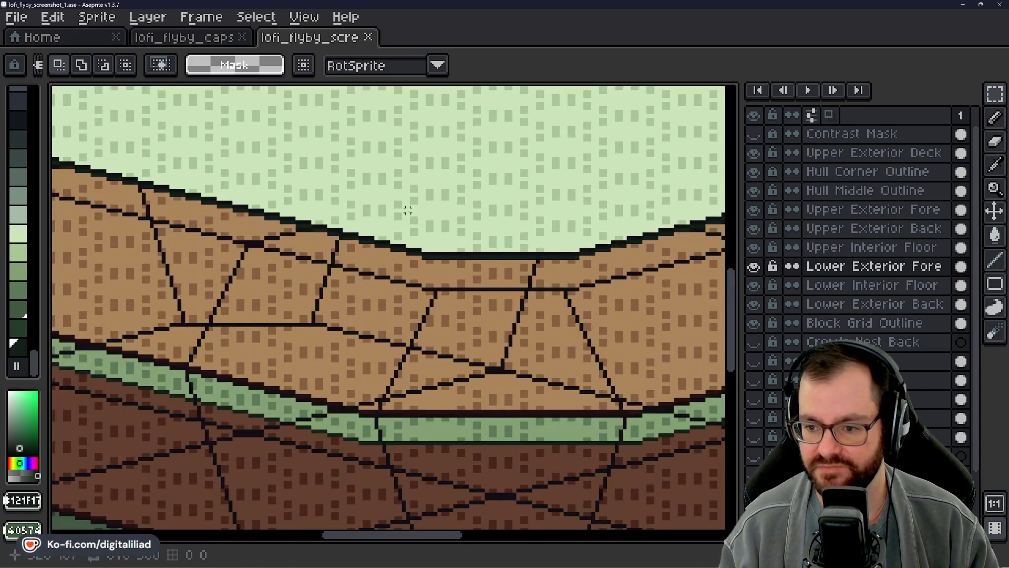
left_click_drag(401, 203, 613, 308)
scroll(610, 305, "down", 2)
scroll(576, 307, "up", 2)
scroll(275, 179, "up", 2)
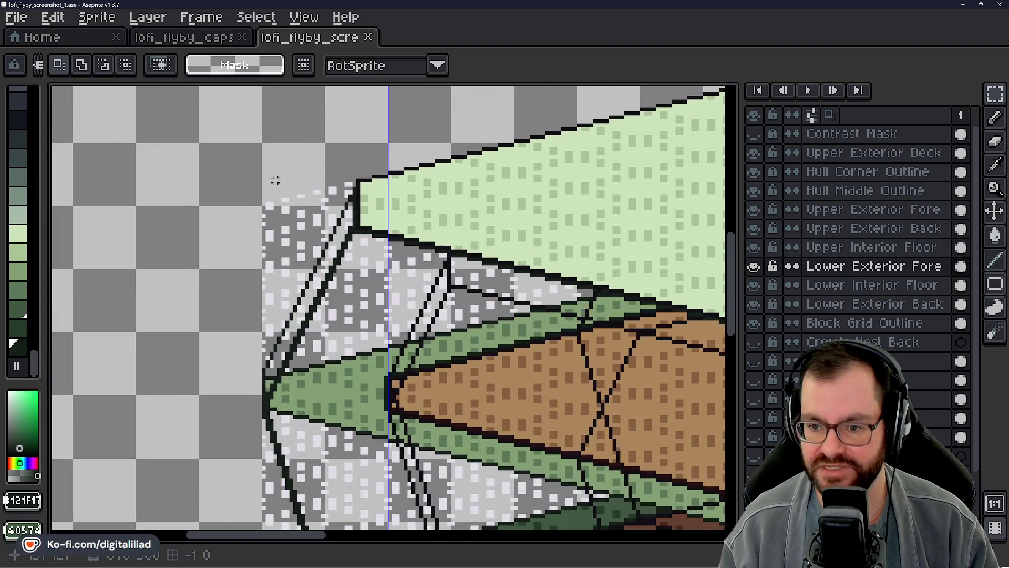
left_click_drag(282, 167, 404, 242)
left_click_drag(182, 315, 327, 412)
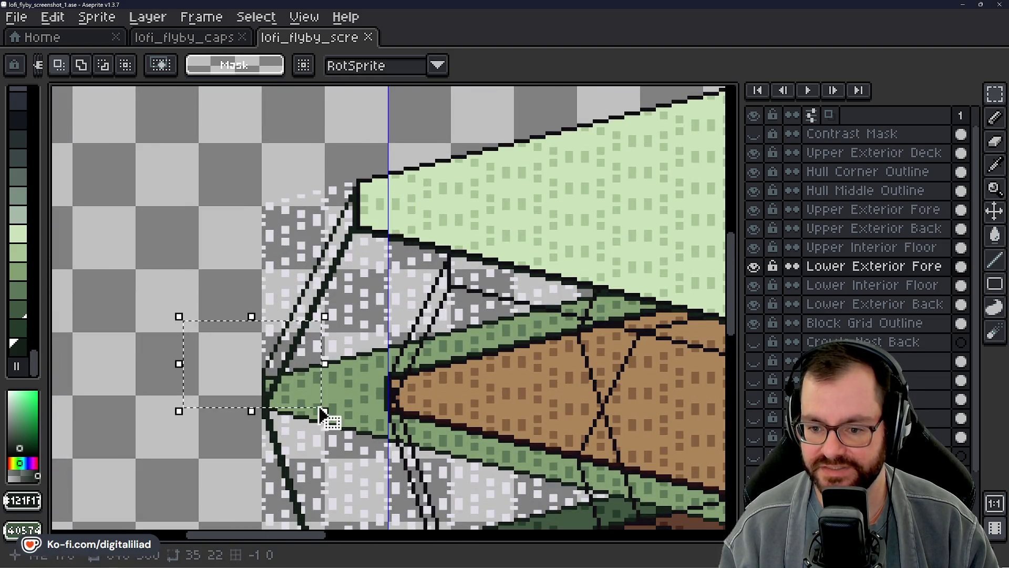
scroll(327, 412, "down", 3)
left_click_drag(247, 370, 413, 451)
scroll(425, 349, "up", 3)
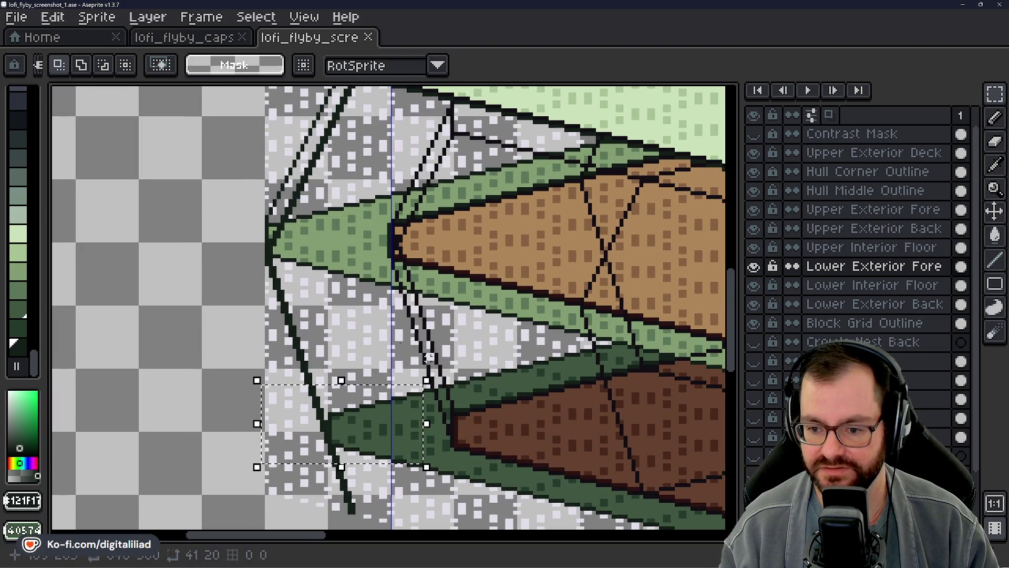
key("ctrl+d")
mouse_move(326, 282)
left_mouse_down()
mouse_move(315, 342)
mouse_move(306, 340)
left_mouse_up()
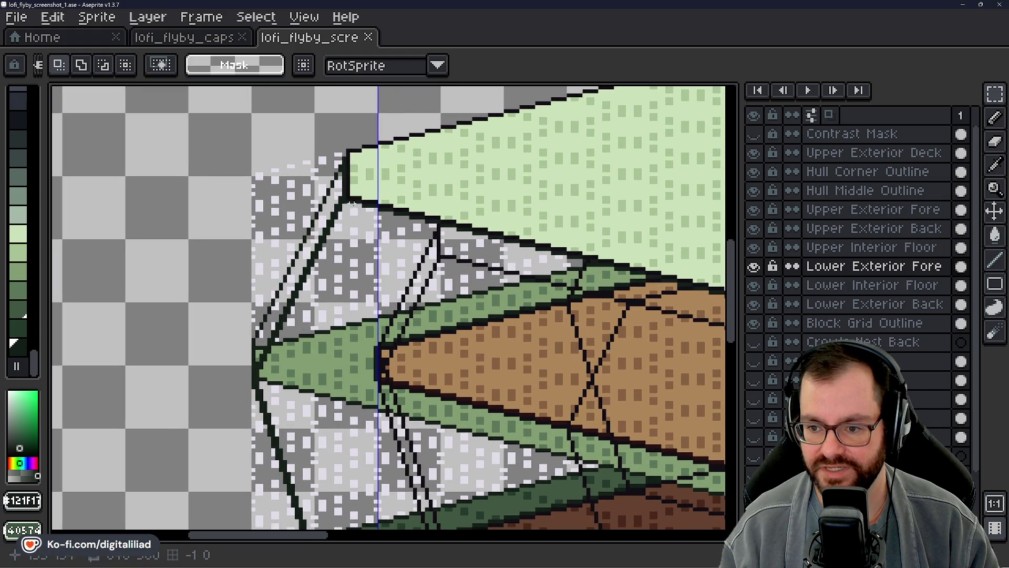
scroll(344, 197, "down", 4)
scroll(565, 280, "up", 2)
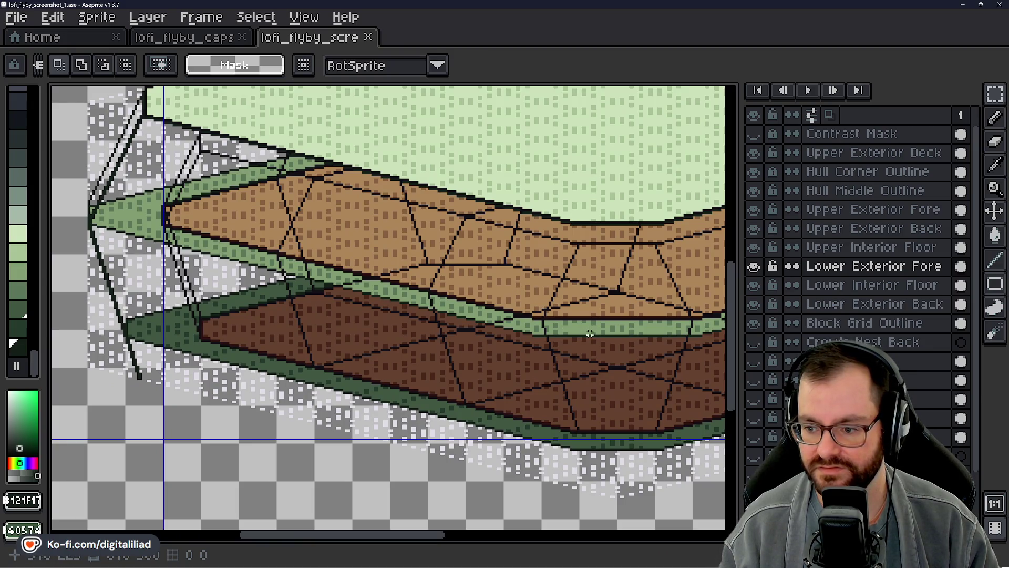
scroll(589, 333, "up", 2)
left_click_drag(587, 338, 446, 219)
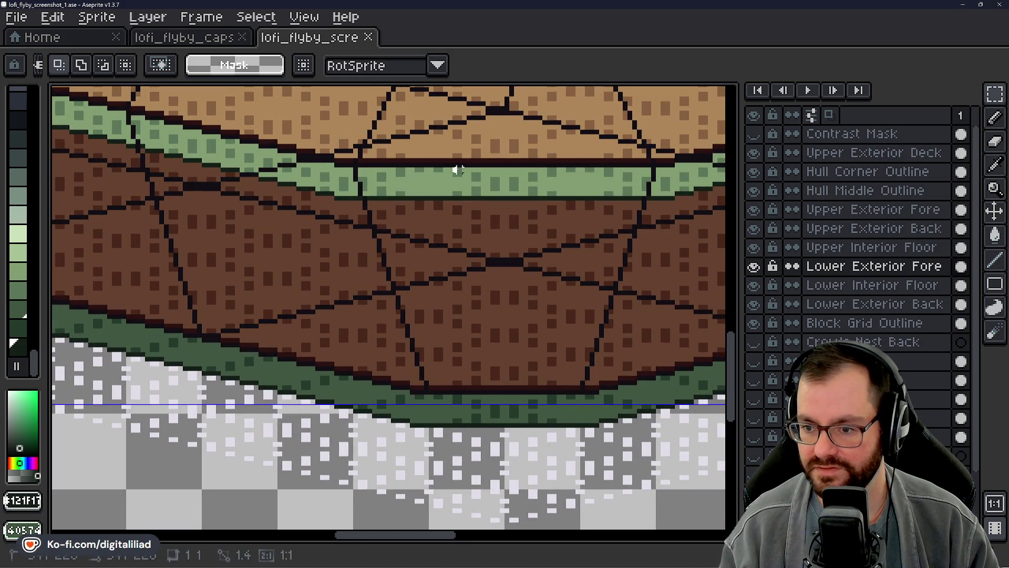
left_click_drag(453, 164, 471, 199)
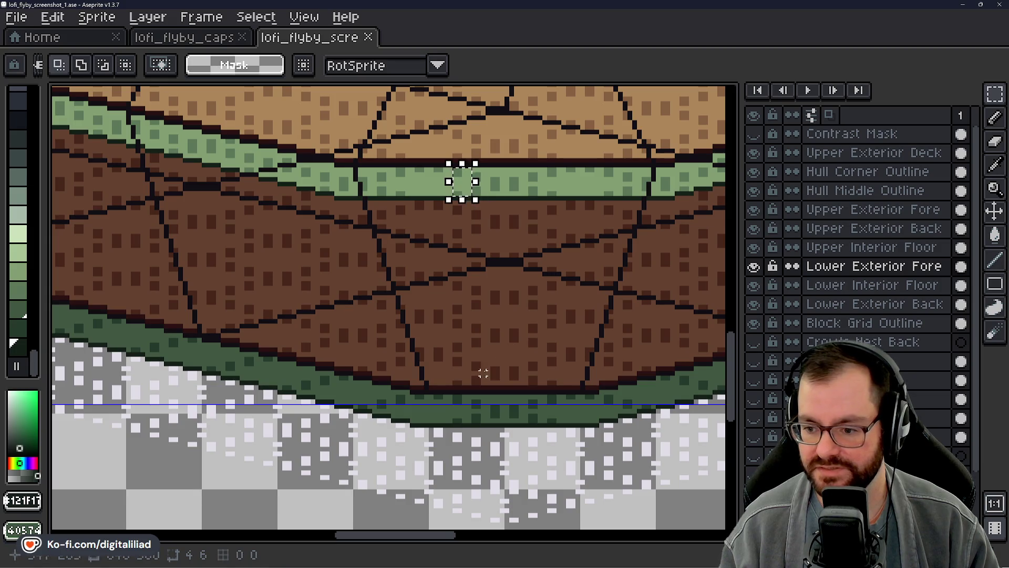
left_click_drag(462, 390, 489, 426)
key("ctrl+d")
scroll(407, 331, "up", 2)
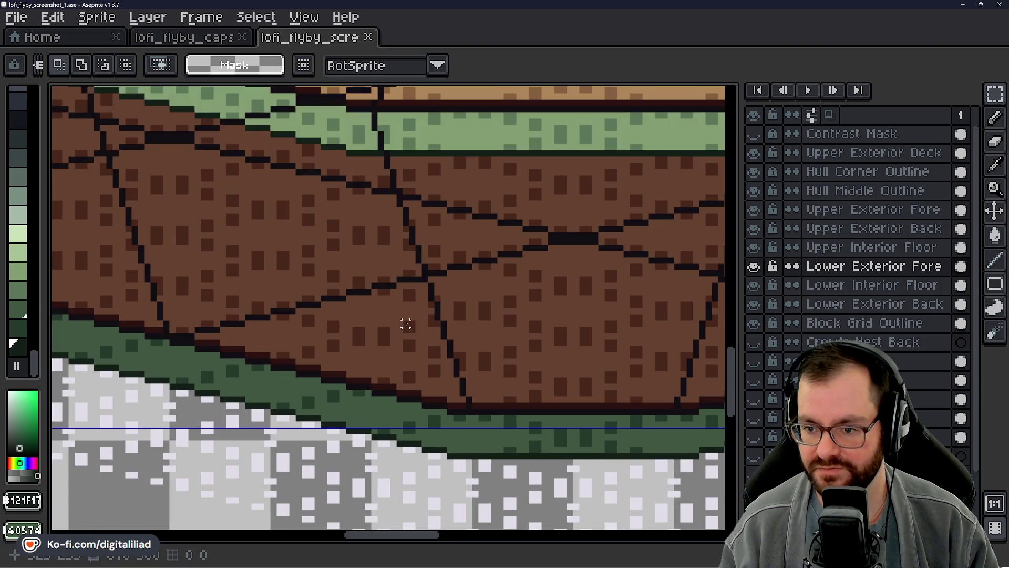
scroll(486, 437, "down", 4)
scroll(285, 293, "up", 3)
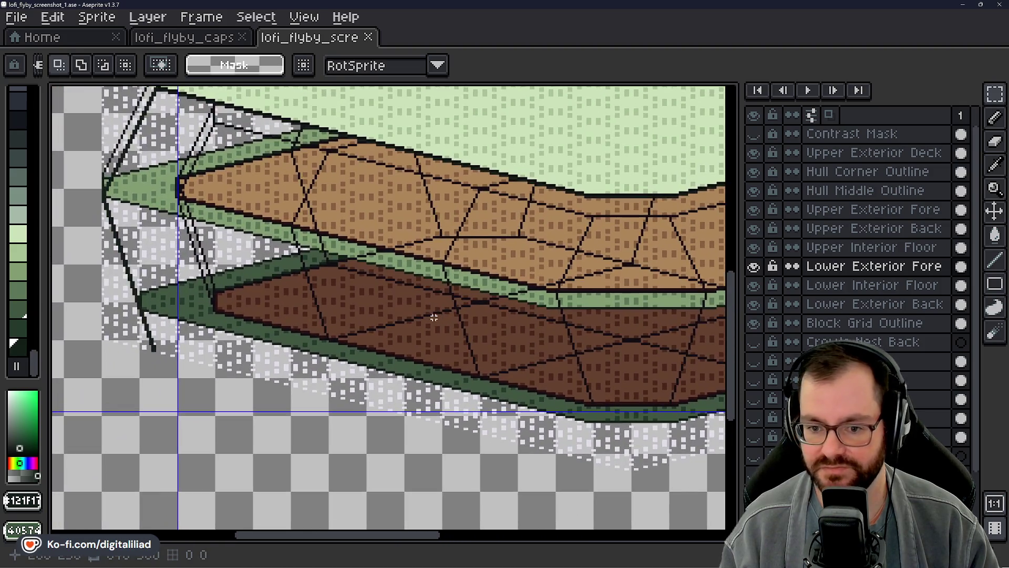
scroll(285, 293, "up", 3)
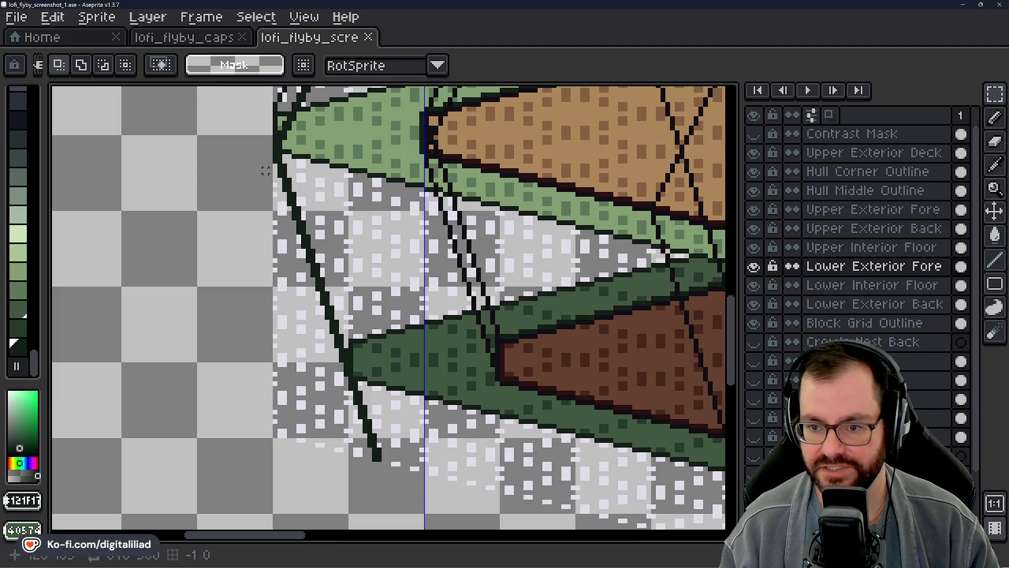
scroll(364, 304, "up", 3)
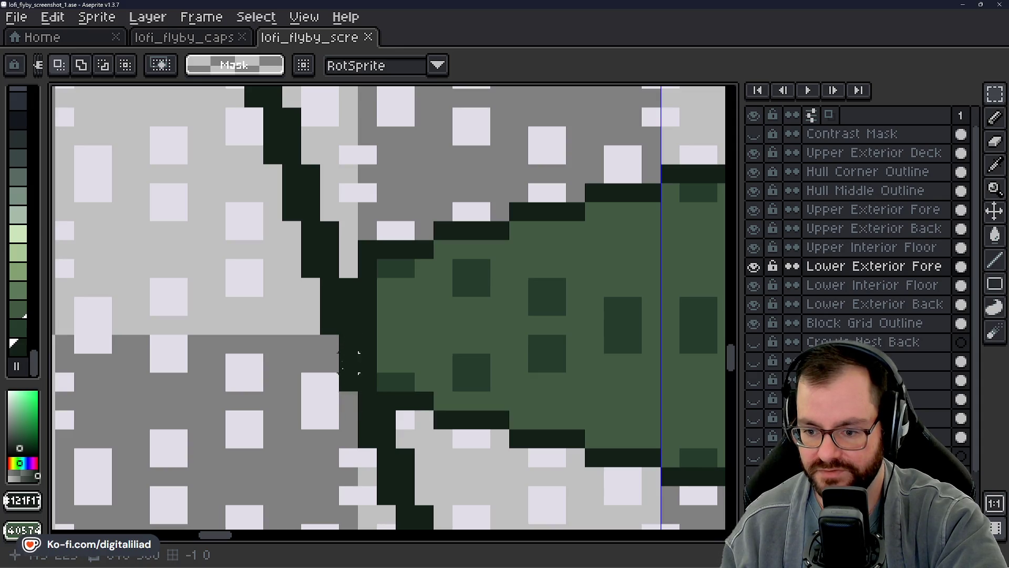
scroll(339, 333, "down", 4)
scroll(407, 419, "up", 1)
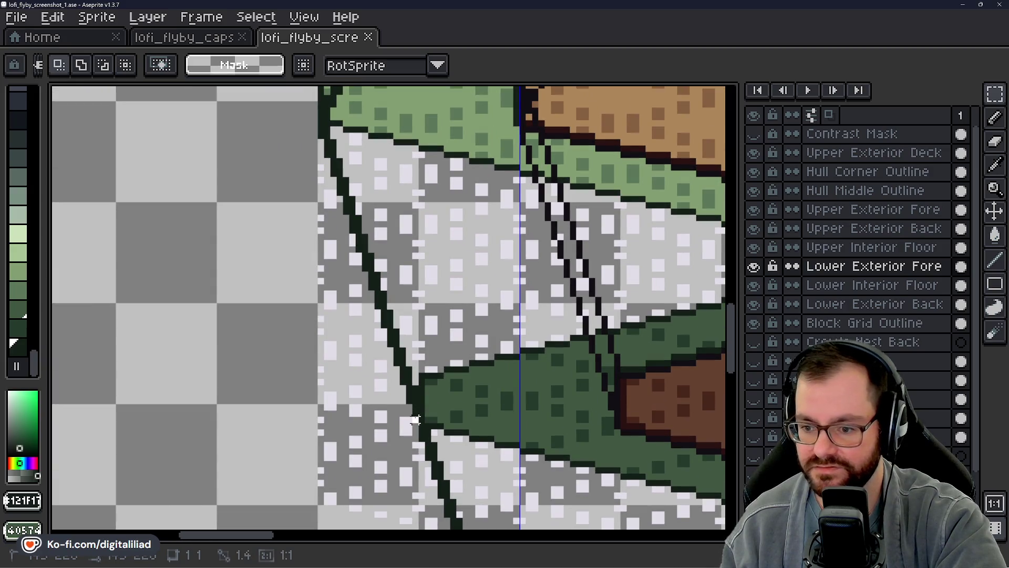
Select the hull's left outline on the Lower Exterior Back layer
left_click(754, 270)
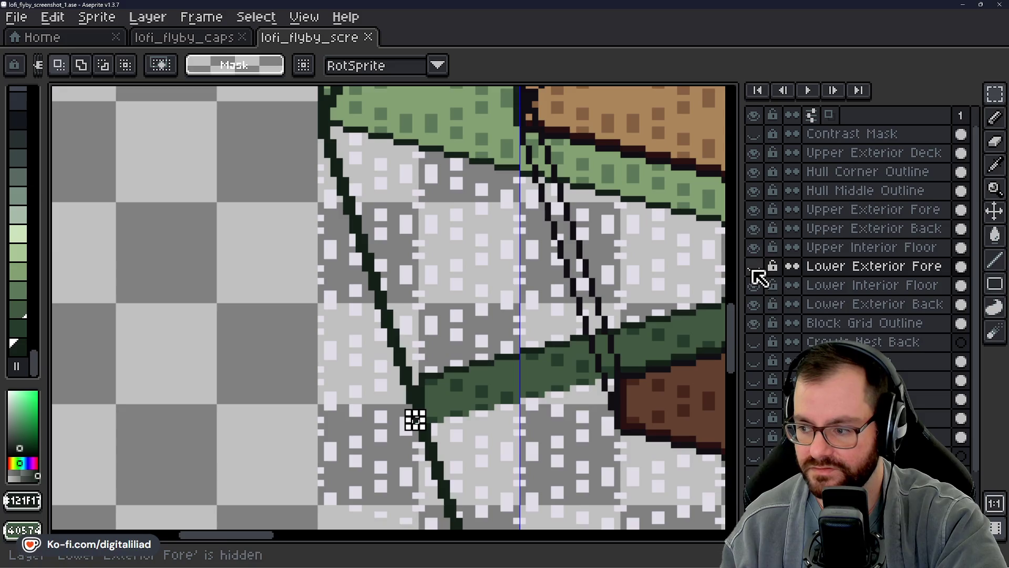
left_click(753, 267)
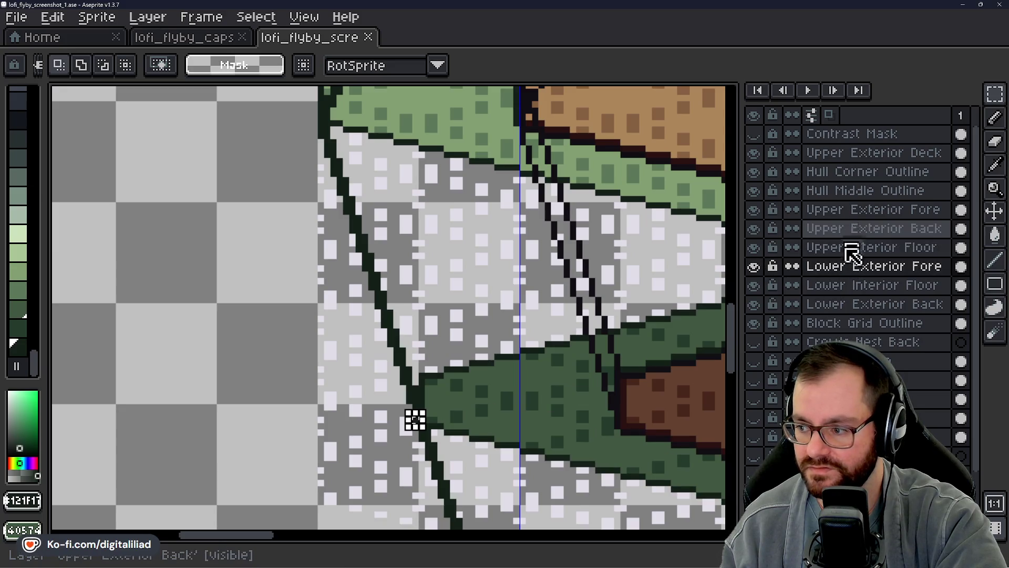
key("Down")
key("Down")
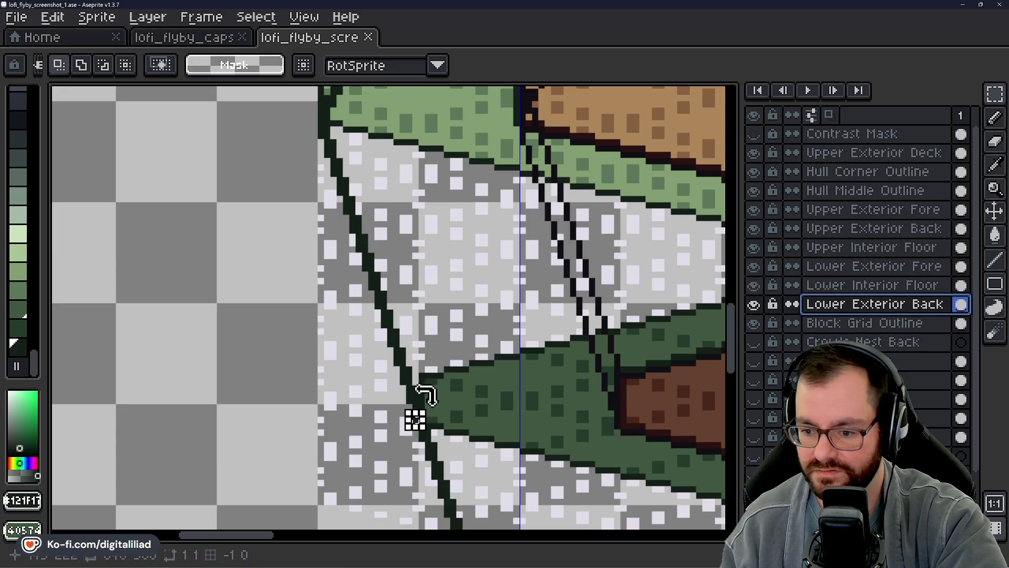
left_click(415, 401)
mouse_move(416, 421)
left_mouse_down()
mouse_move(277, 241)
mouse_move(260, 180)
mouse_move(282, 147)
mouse_move(325, 149)
mouse_move(321, 124)
mouse_move(326, 174)
mouse_move(321, 127)
left_mouse_up()
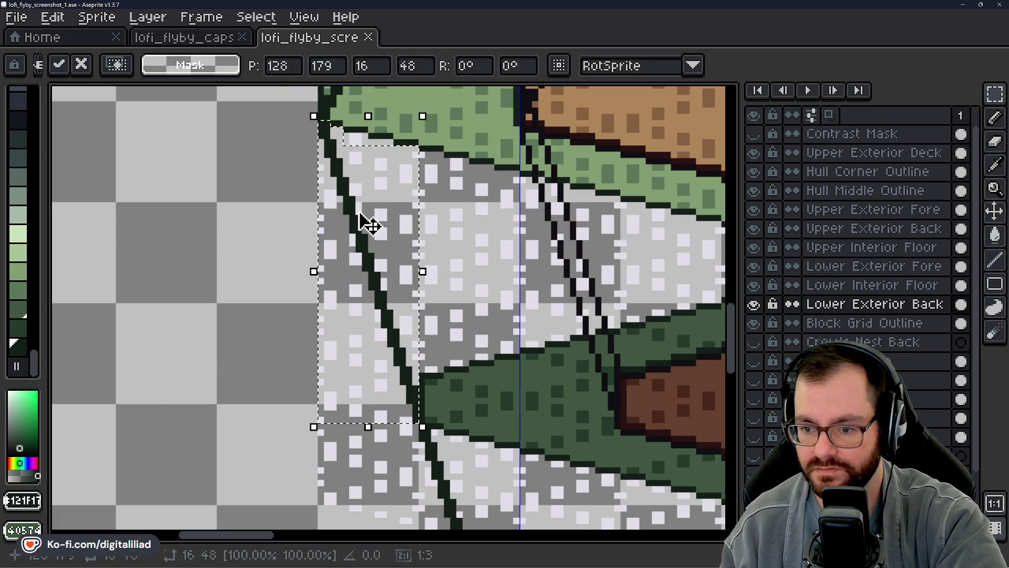
scroll(361, 232, "down", 1)
scroll(455, 261, "down", 1)
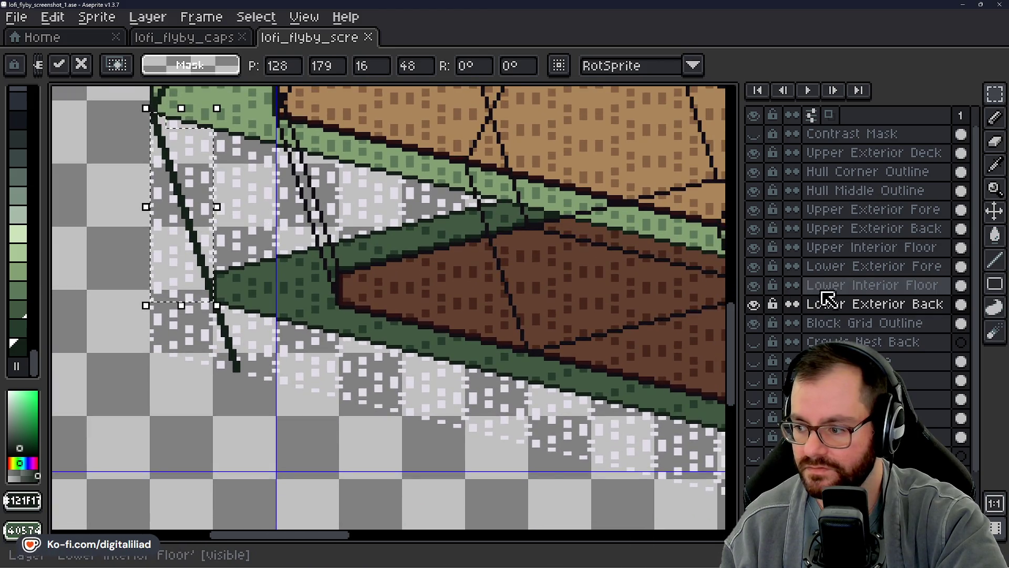
Paste the copied 16×48 seam strip onto the Lower Exterior Fore layer
left_click(868, 266)
scroll(254, 273, "up", 1)
scroll(464, 286, "down", 1)
key("ctrl+v")
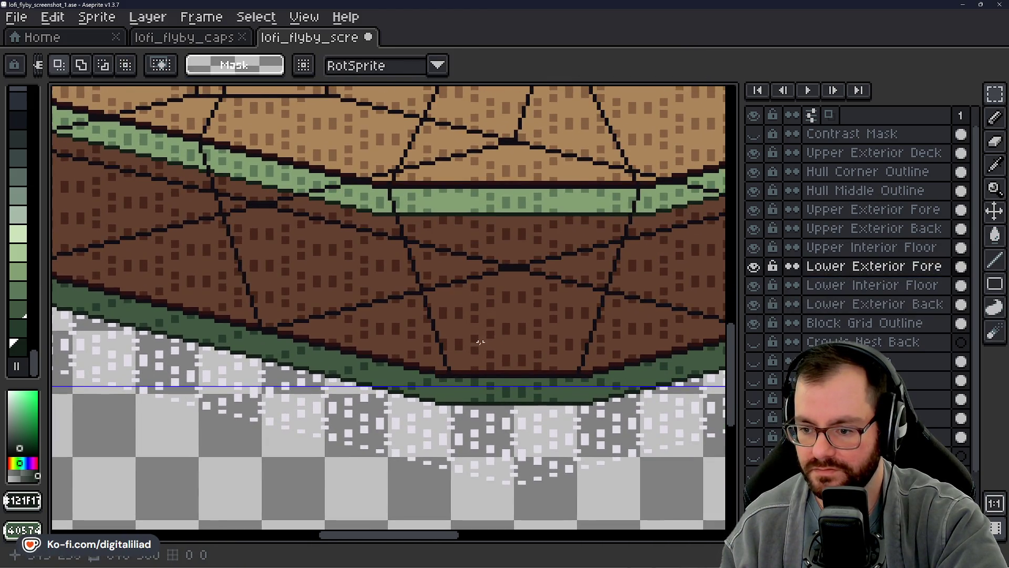
scroll(467, 340, "up", 1)
Move the pasted dark green seam strip diagonally onto the lower hull, one pixel higher
mouse_move(394, 326)
left_mouse_down()
mouse_move(365, 279)
mouse_move(392, 314)
mouse_move(400, 307)
mouse_move(398, 325)
mouse_move(390, 309)
mouse_move(418, 362)
mouse_move(397, 317)
left_mouse_up()
key("Up")
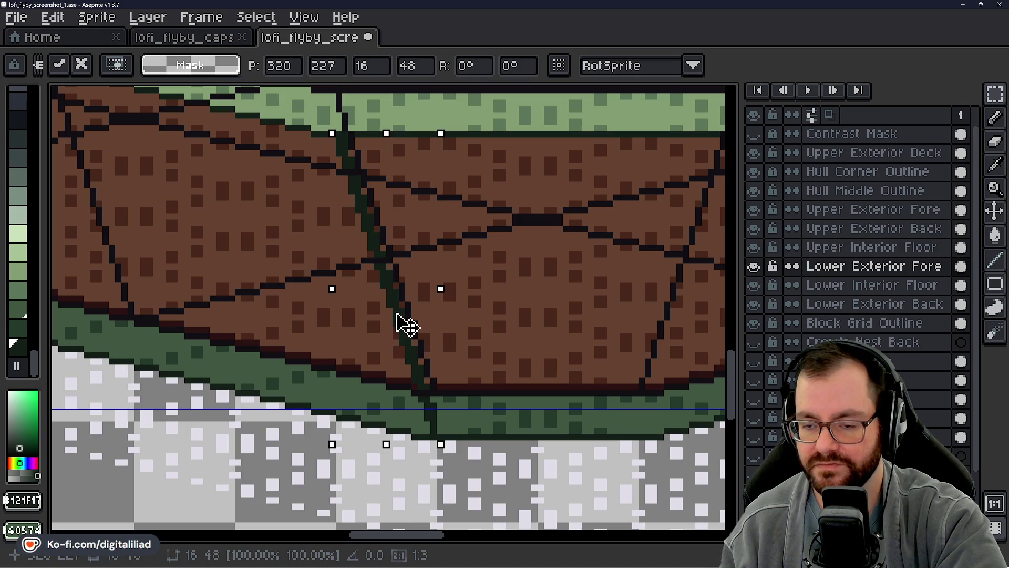
scroll(401, 321, "down", 2)
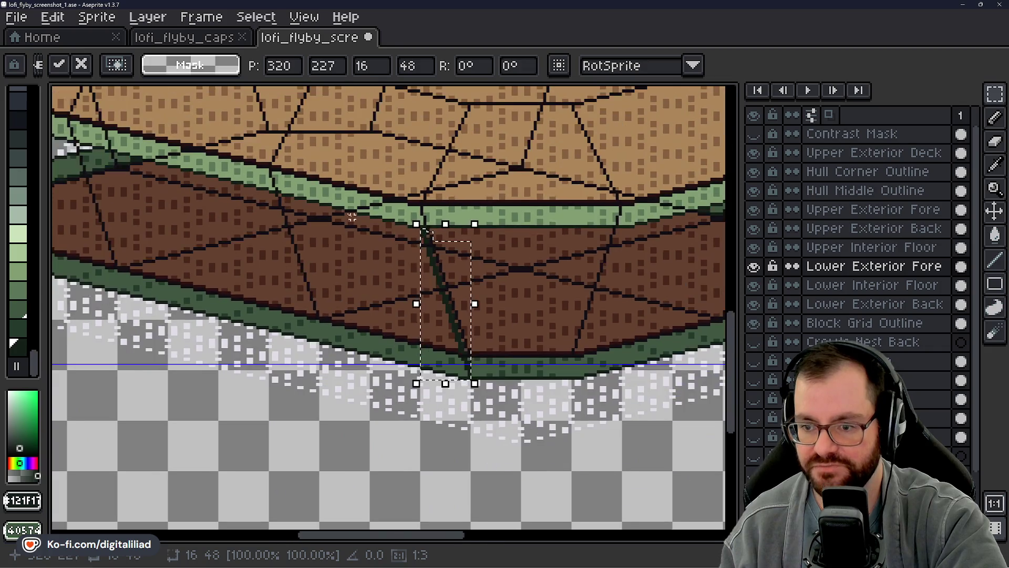
mouse_move(316, 201)
left_mouse_down()
mouse_move(499, 269)
mouse_move(371, 253)
mouse_move(412, 309)
mouse_move(468, 249)
mouse_move(369, 238)
left_mouse_up()
scroll(383, 231, "up", 2)
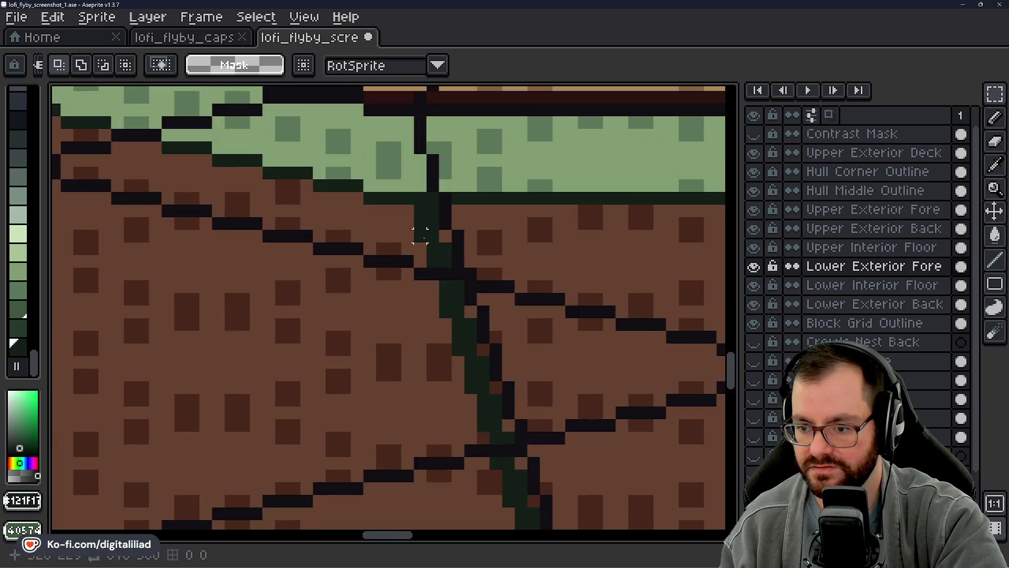
Draw a short 1px dark green line beside the diagonal seam
left_click(996, 260)
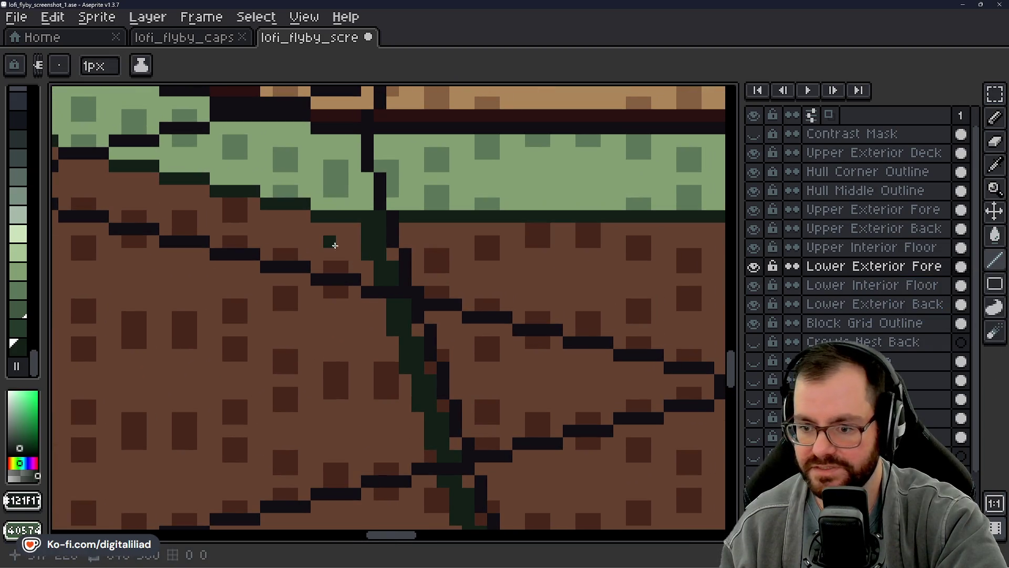
mouse_move(321, 229)
left_mouse_down()
mouse_move(726, 231)
mouse_move(599, 230)
left_mouse_up()
scroll(599, 230, "down", 2)
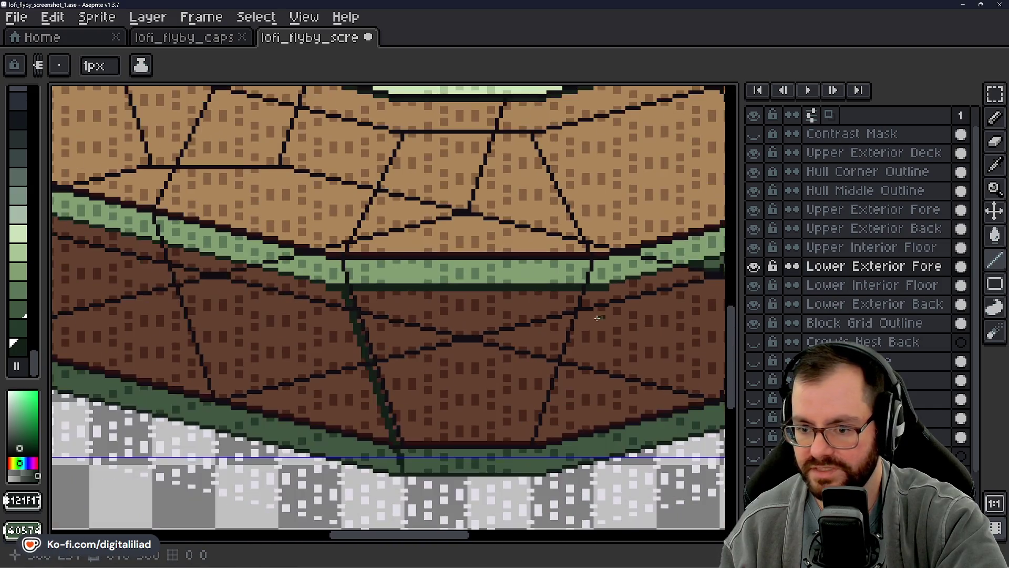
scroll(426, 456, "up", 2)
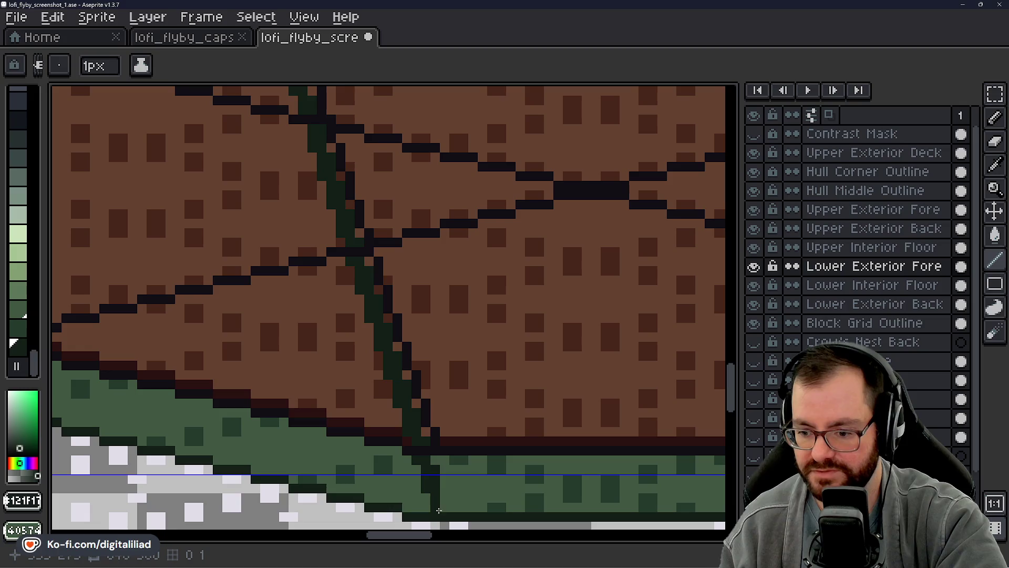
scroll(284, 288, "down", 1)
scroll(403, 251, "up", 1)
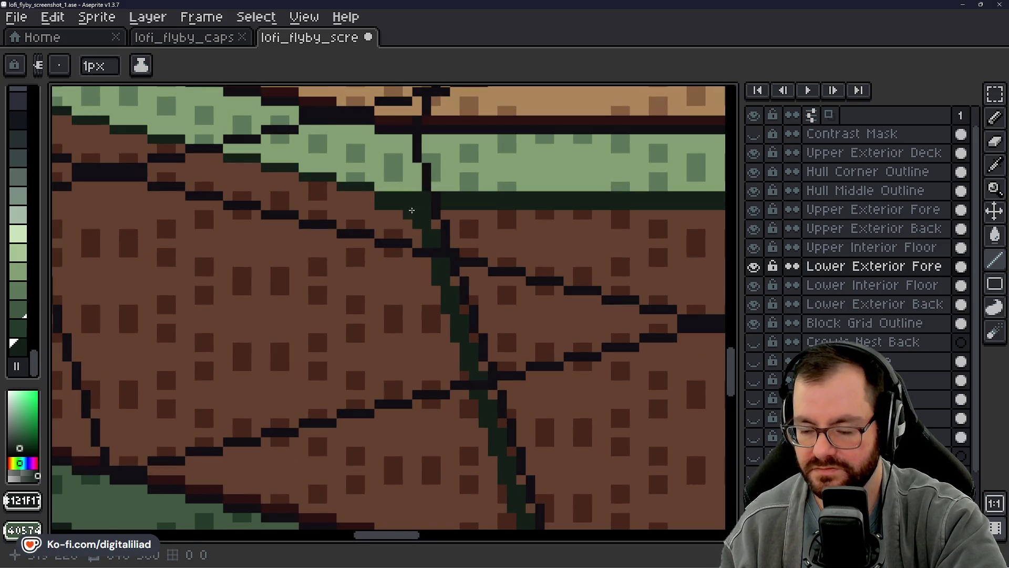
scroll(404, 216, "down", 2)
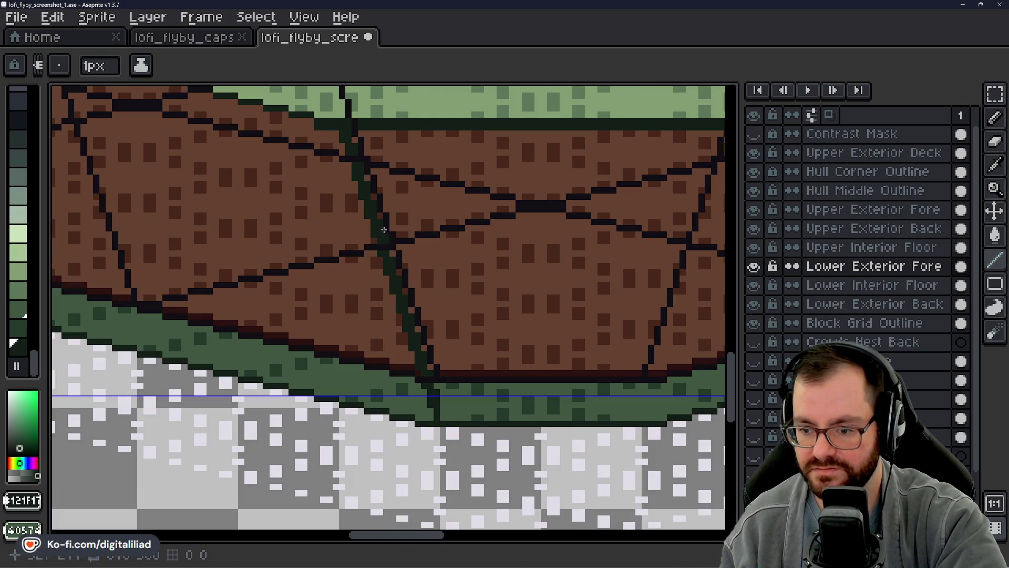
Pan along the lower hull to inspect where the seam meets the trim band
left_click_drag(418, 300, 435, 316)
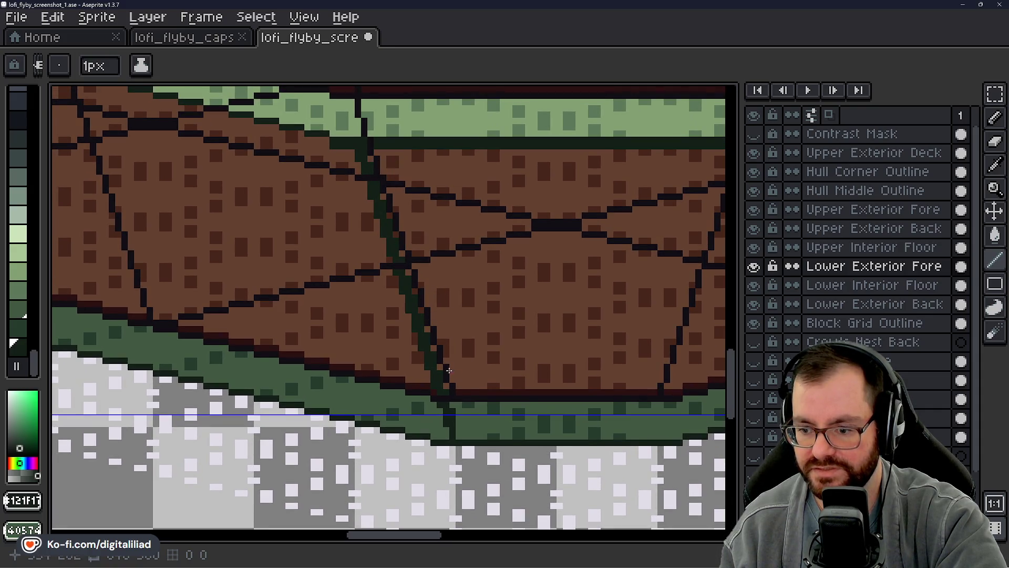
left_click_drag(430, 286, 438, 293)
scroll(445, 292, "up", 1)
scroll(470, 434, "up", 1)
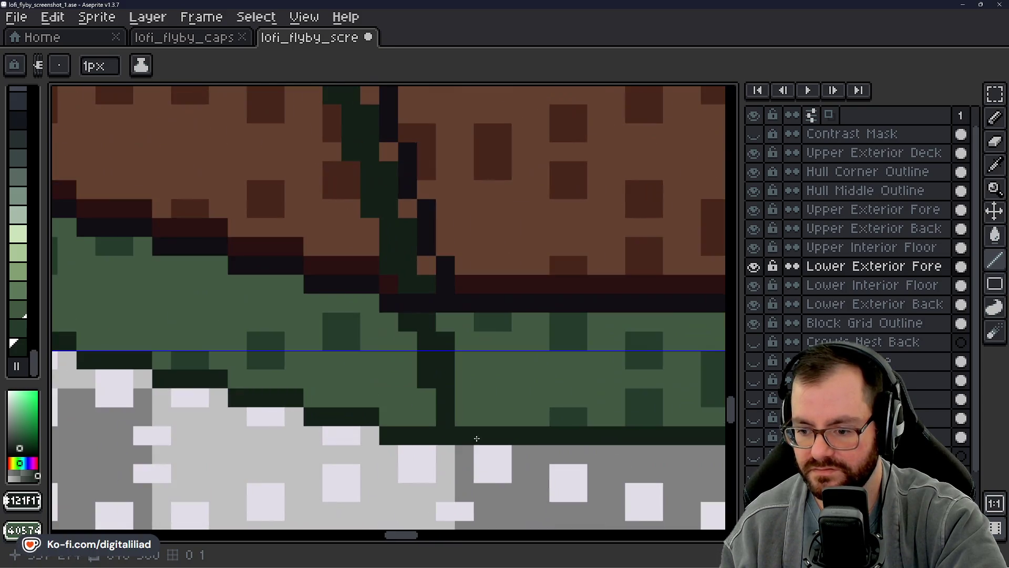
scroll(473, 408, "down", 2)
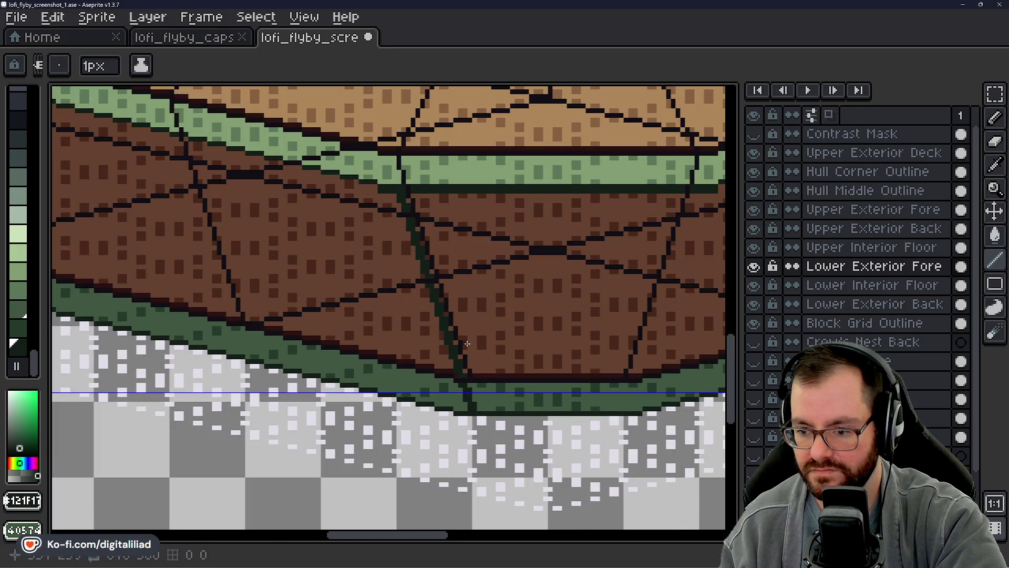
mouse_move(457, 292)
left_mouse_down()
mouse_move(466, 313)
mouse_move(443, 311)
left_mouse_up()
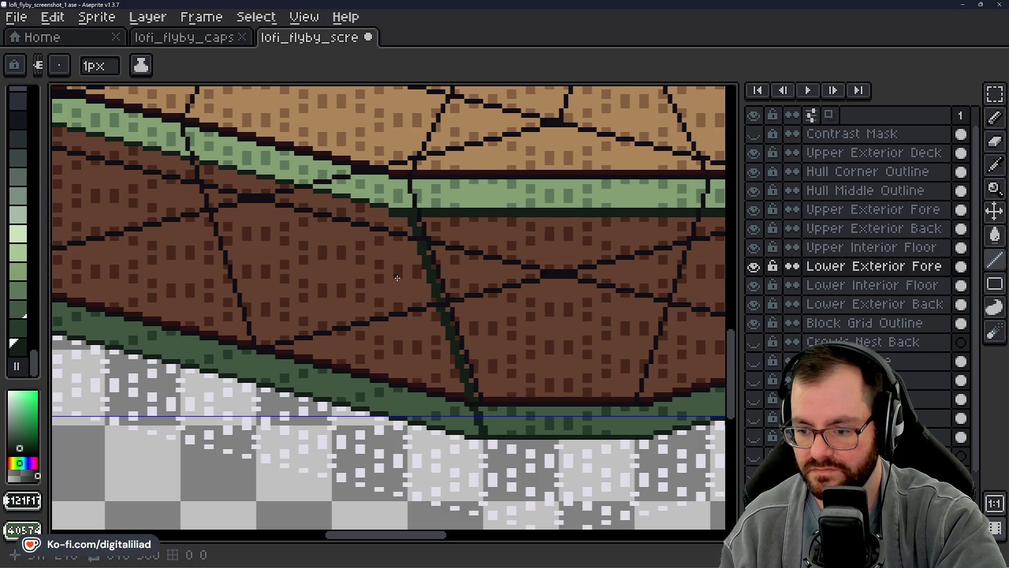
scroll(397, 278, "down", 2)
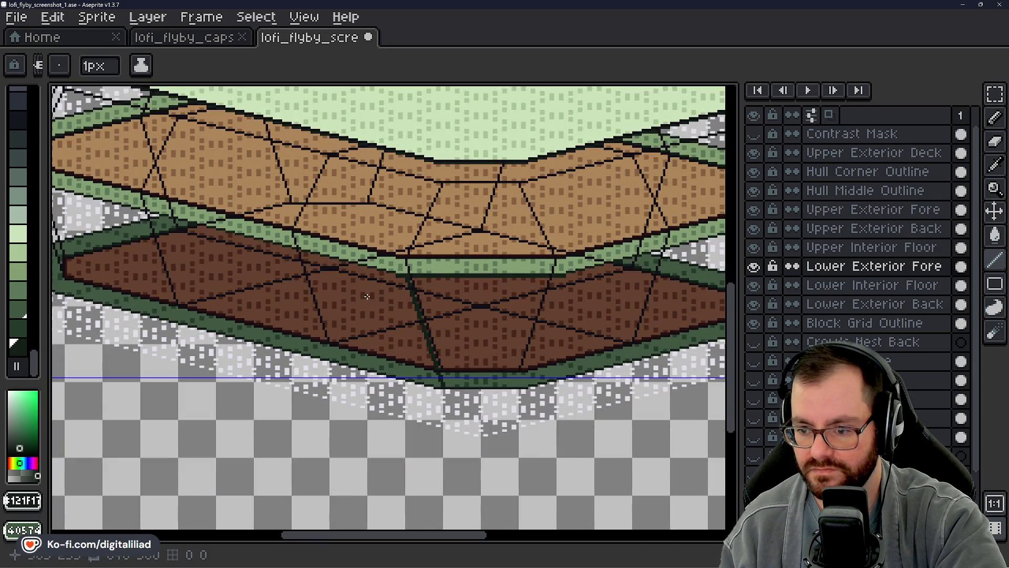
scroll(356, 279, "up", 3)
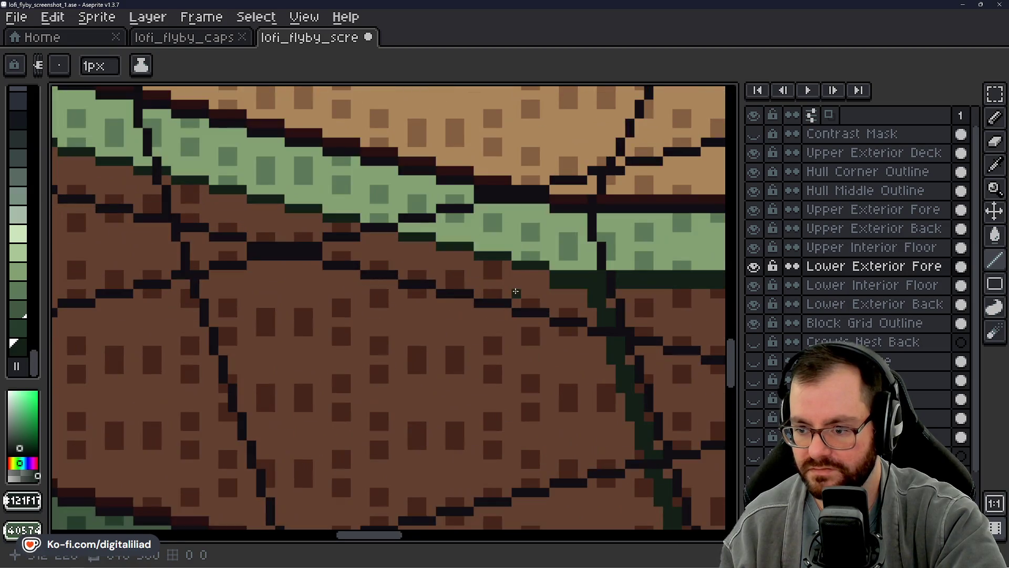
Draw dark green strokes under the light green trim band, extending left toward its darker section
mouse_move(543, 277)
left_mouse_down()
mouse_move(468, 258)
mouse_move(484, 322)
mouse_move(564, 327)
mouse_move(534, 299)
mouse_move(482, 291)
mouse_move(583, 339)
mouse_move(523, 321)
mouse_move(580, 371)
left_mouse_up()
mouse_move(603, 346)
left_mouse_down()
mouse_move(509, 326)
mouse_move(573, 387)
left_mouse_up()
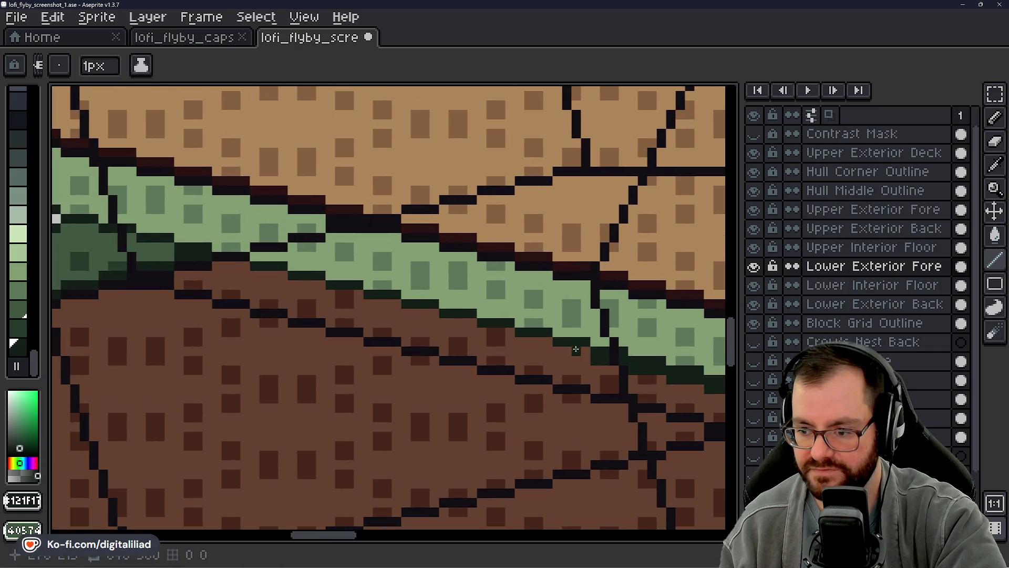
mouse_move(576, 350)
left_mouse_down()
mouse_move(554, 349)
mouse_move(598, 361)
left_mouse_up()
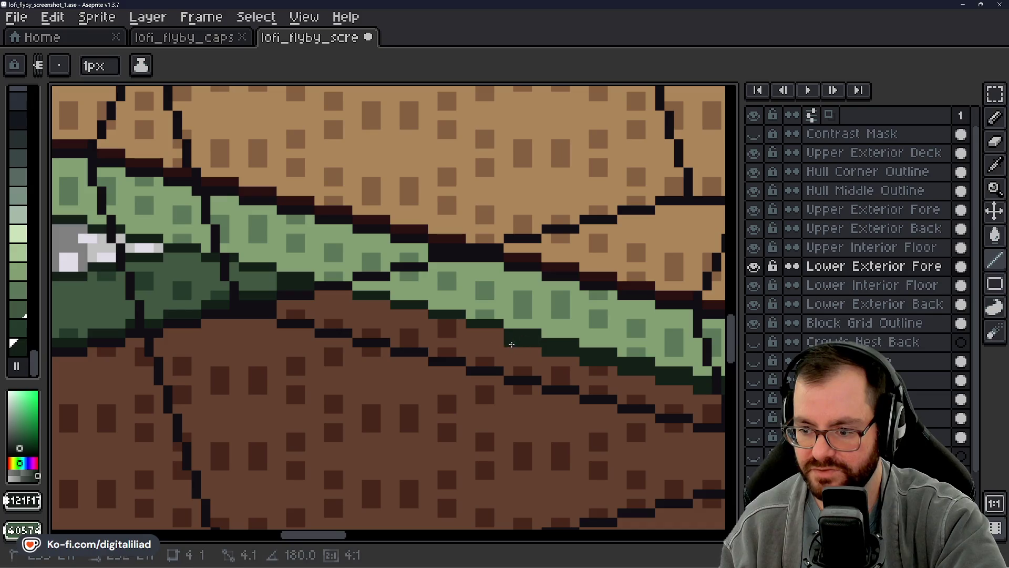
mouse_move(512, 344)
left_mouse_down()
mouse_move(507, 397)
mouse_move(648, 403)
mouse_move(556, 383)
left_mouse_up()
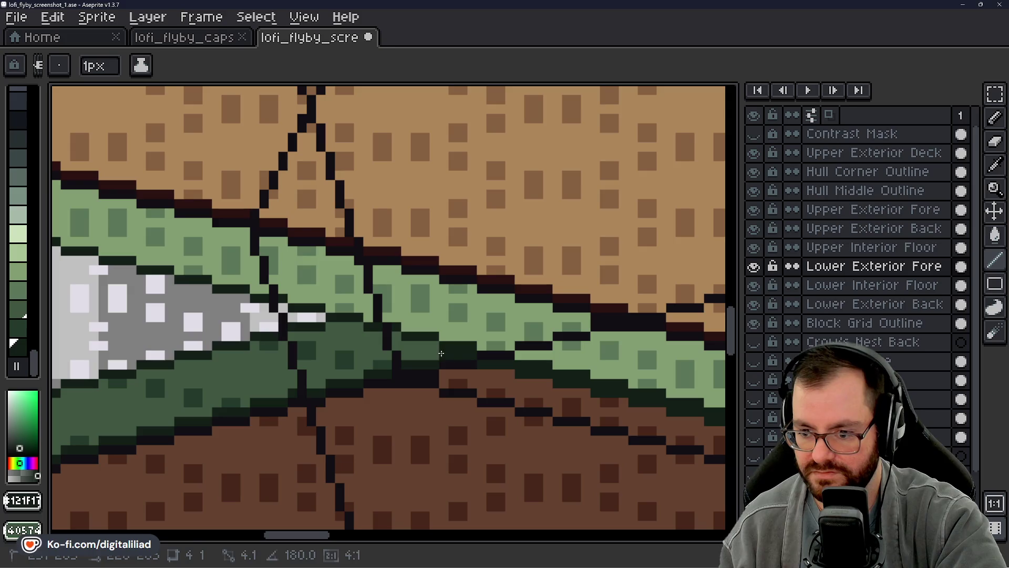
mouse_move(442, 353)
left_mouse_down()
mouse_move(429, 345)
mouse_move(408, 353)
mouse_move(558, 395)
mouse_move(493, 364)
mouse_move(451, 356)
mouse_move(554, 387)
mouse_move(398, 345)
mouse_move(619, 379)
mouse_move(496, 343)
mouse_move(501, 388)
left_mouse_up()
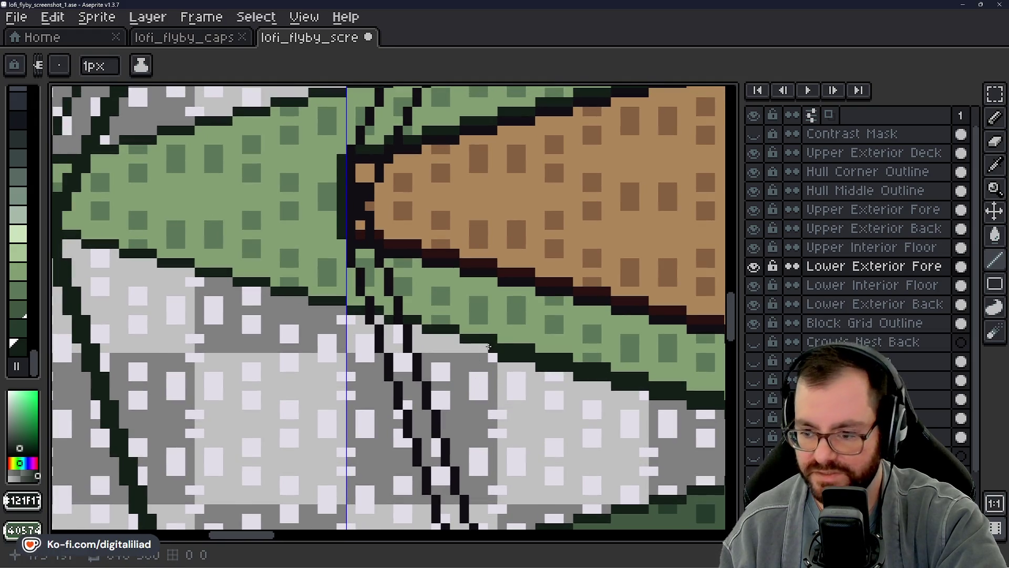
Extend the dark green line under the trim band out to the hull's pointed left tip
left_click_drag(492, 347, 393, 329)
left_click_drag(387, 381, 492, 416)
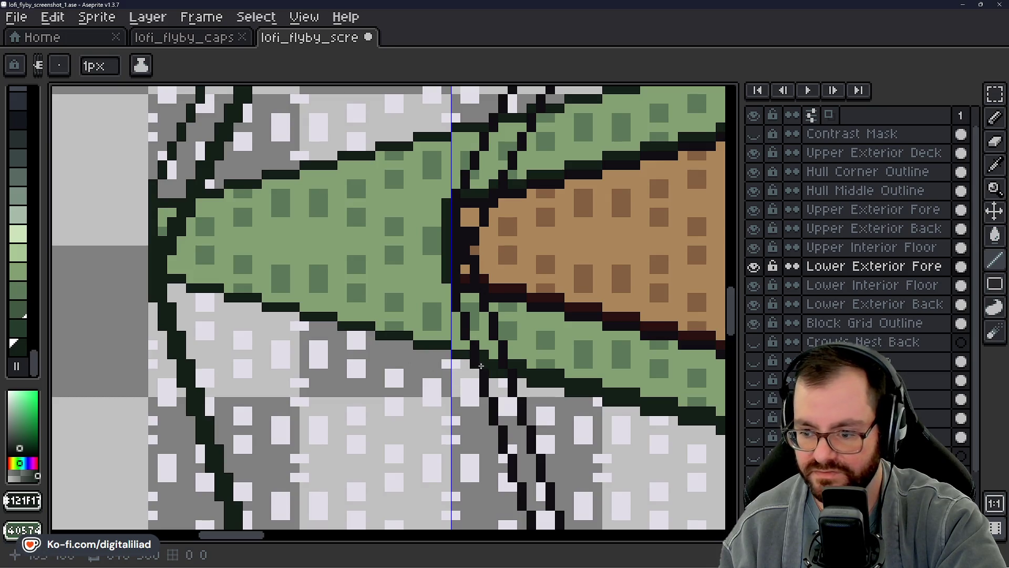
left_click_drag(465, 363, 188, 287)
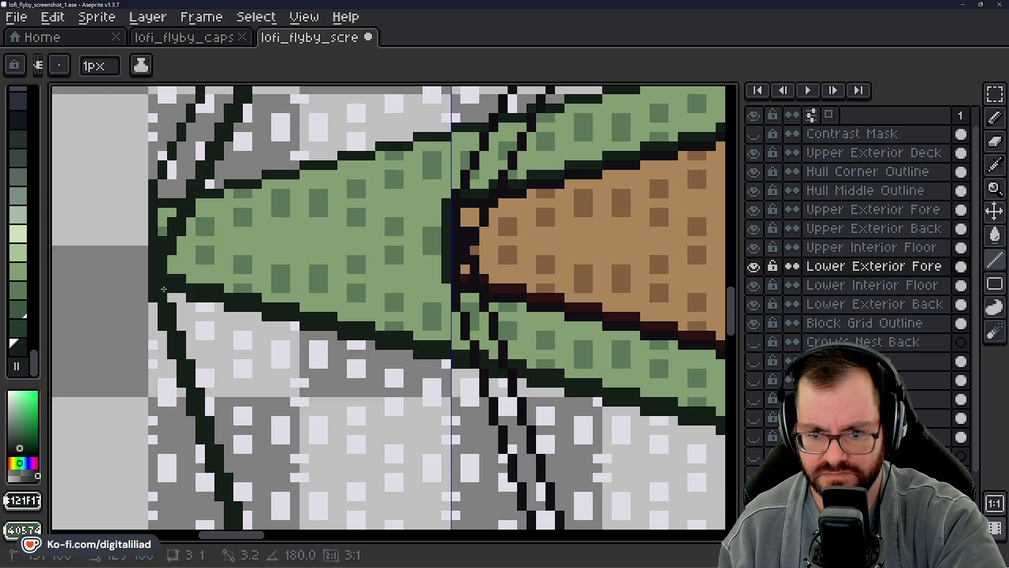
scroll(165, 289, "down", 2)
scroll(243, 304, "up", 3)
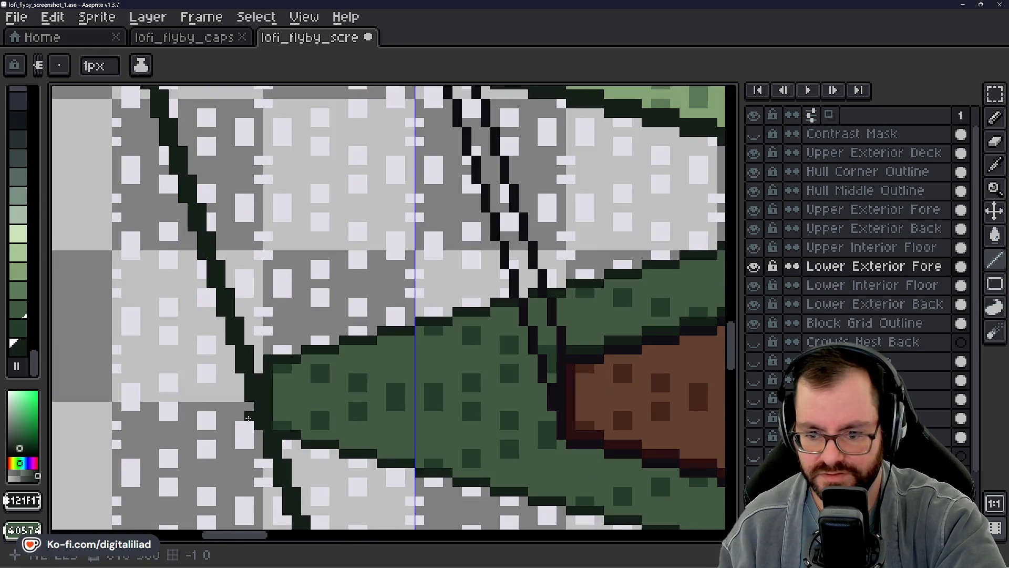
On Upper Exterior Back, select two rectangles along the hull's left edge
scroll(255, 427, "down", 2)
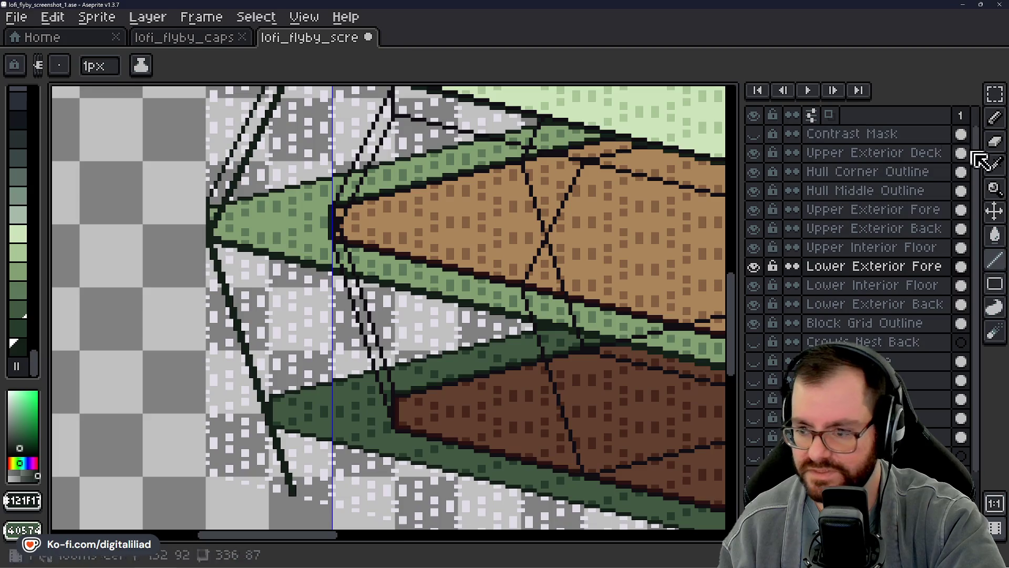
left_click(999, 96)
left_click_drag(367, 315, 605, 205)
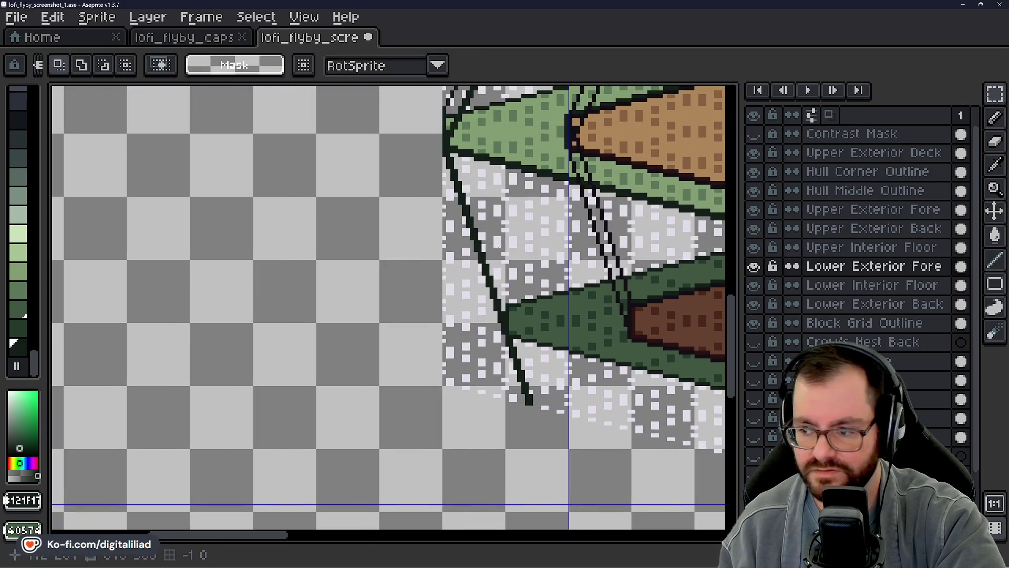
left_click(812, 229)
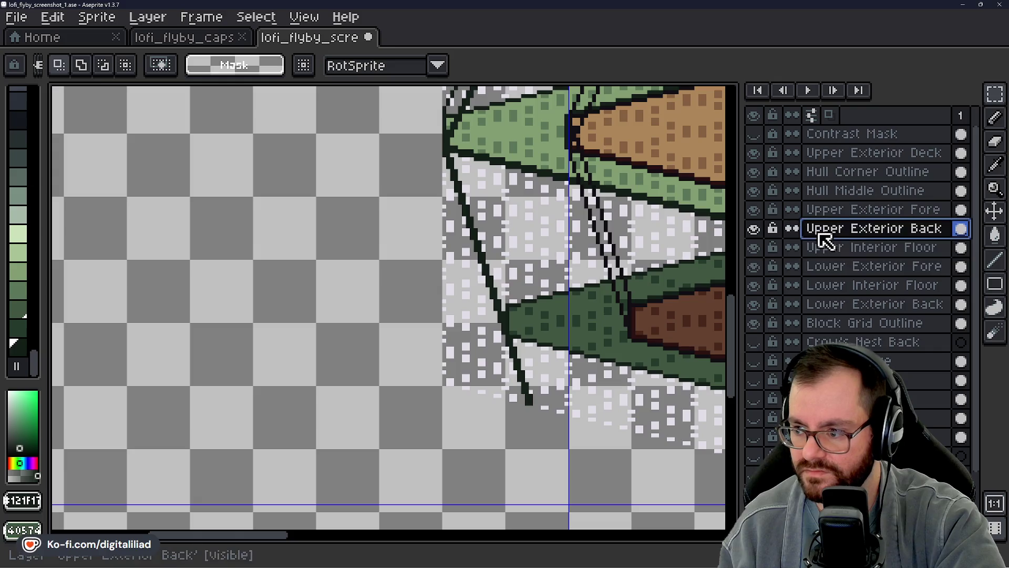
scroll(431, 193, "up", 1)
mouse_move(451, 126)
left_mouse_down()
mouse_move(471, 220)
mouse_move(472, 436)
left_mouse_up()
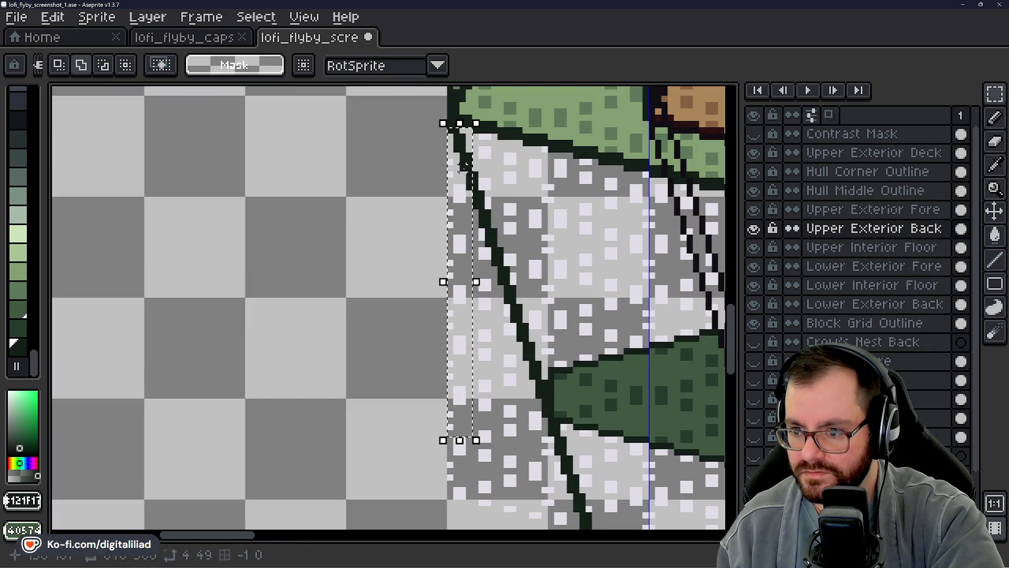
mouse_move(462, 166)
left_mouse_down()
mouse_move(534, 451)
mouse_move(549, 463)
mouse_move(387, 273)
left_mouse_up()
Move the selected outline pixels up two pixels
left_click_drag(373, 234, 428, 359)
left_click_drag(336, 151, 443, 305)
left_click(442, 270)
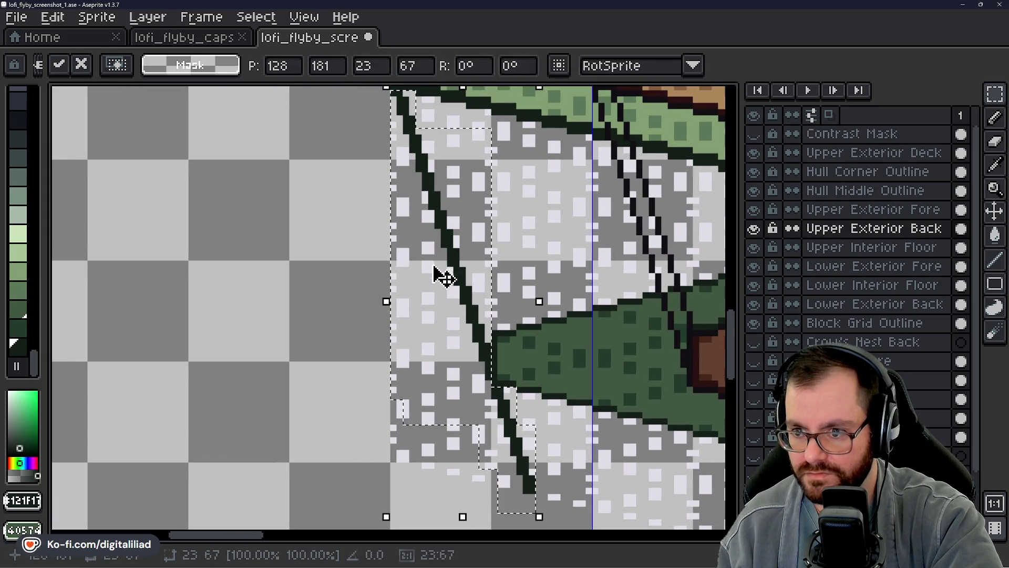
key("Up")
key("Up")
left_click_drag(462, 274, 459, 300)
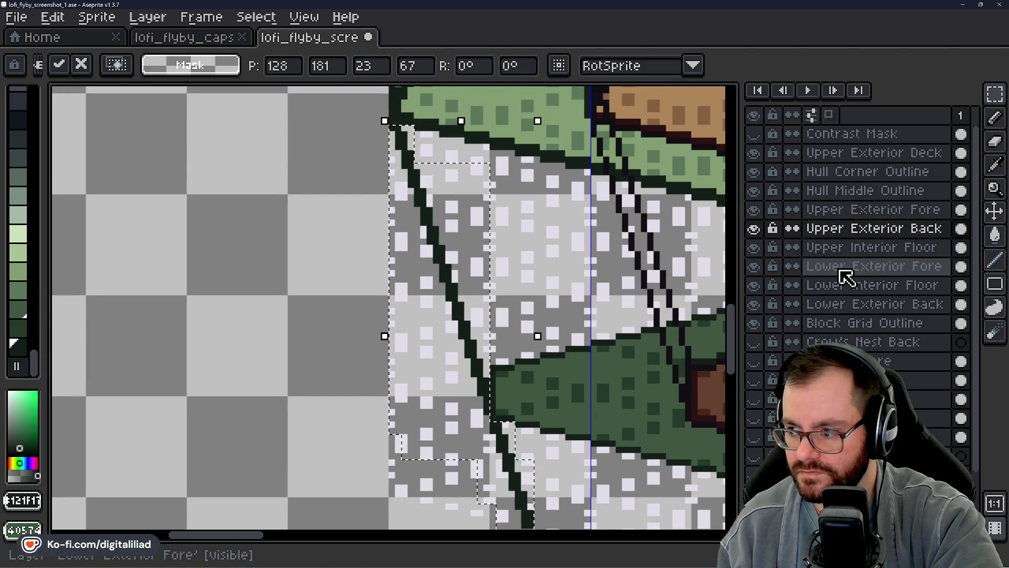
On Lower Exterior Back, shift the selected outline section down one pixel and right one pixel
left_click(781, 305)
left_click(488, 258)
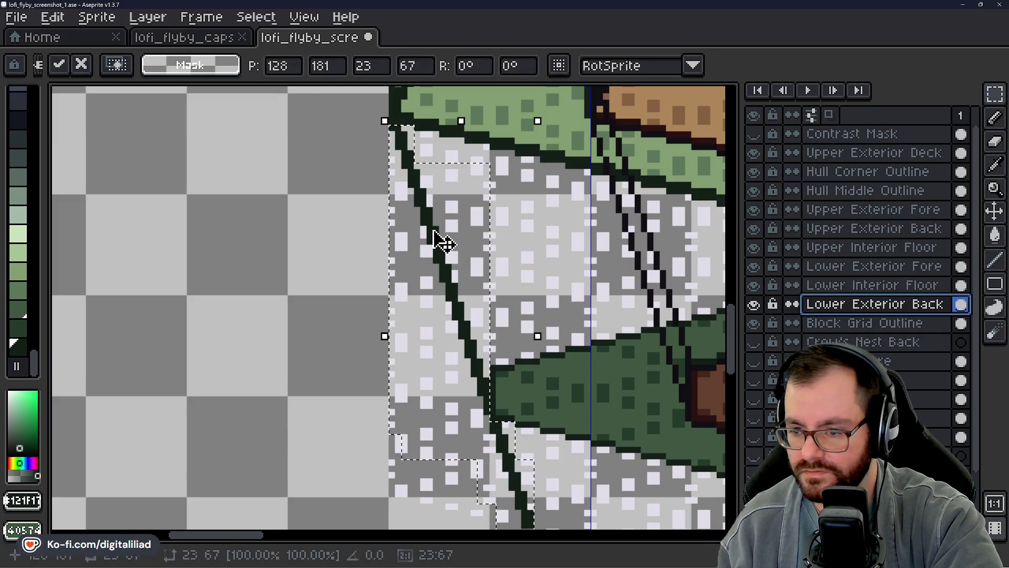
key("Down")
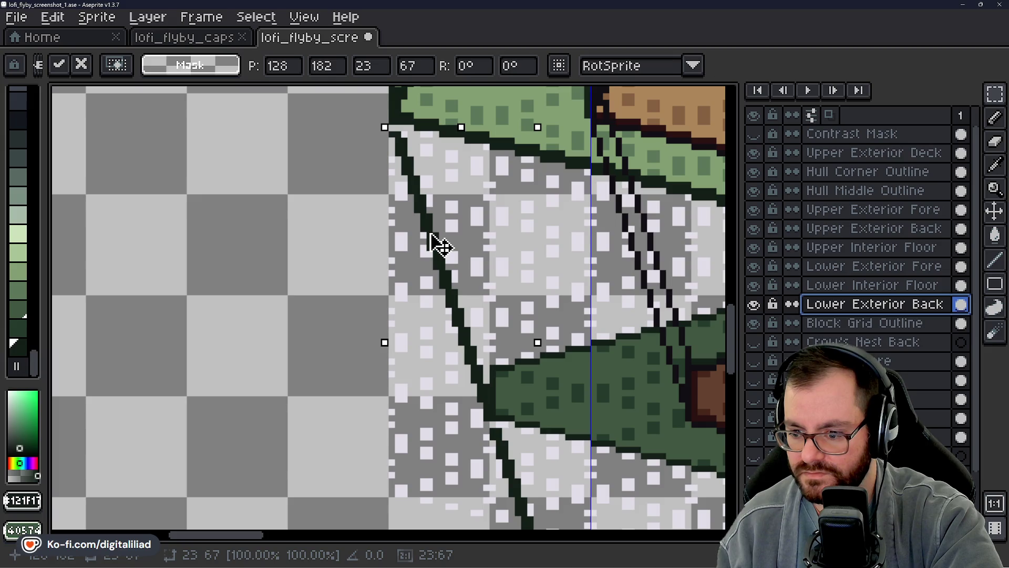
left_click_drag(430, 234, 429, 235)
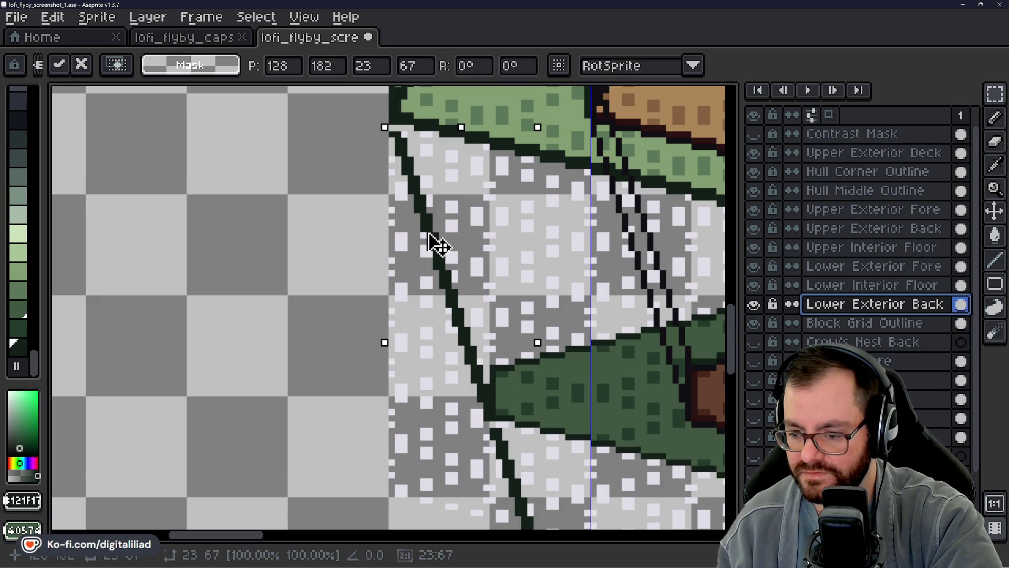
scroll(577, 343, "down", 1)
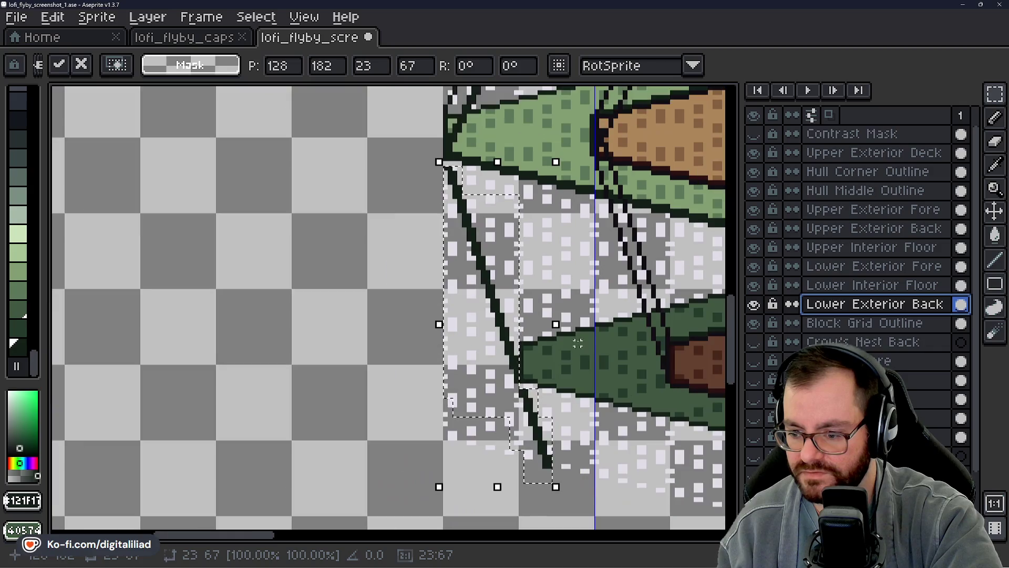
Commit the moved bow outline section on the lower back hull
left_click(540, 300)
scroll(572, 435, "up", 3)
key("b")
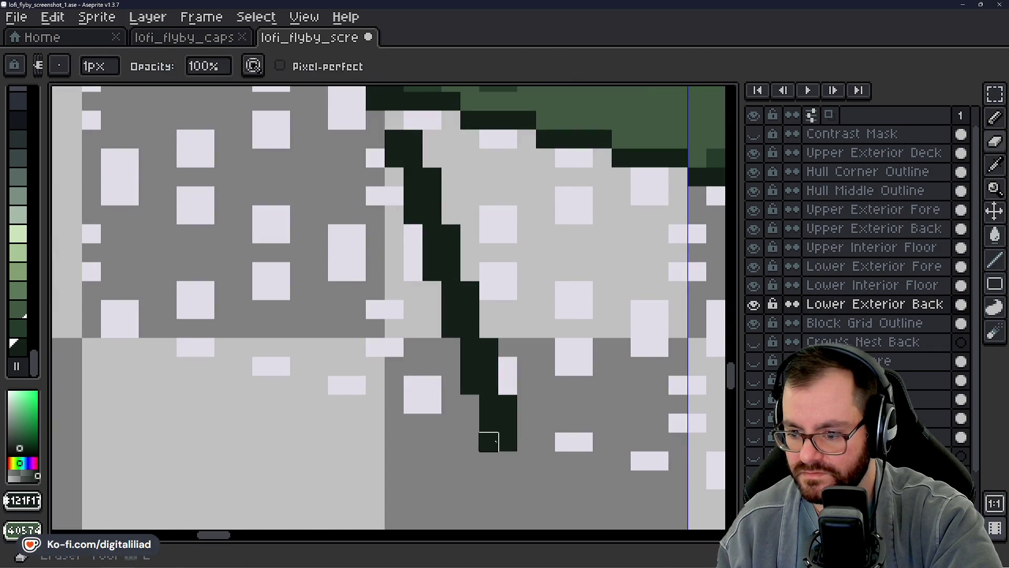
scroll(470, 422, "down", 5)
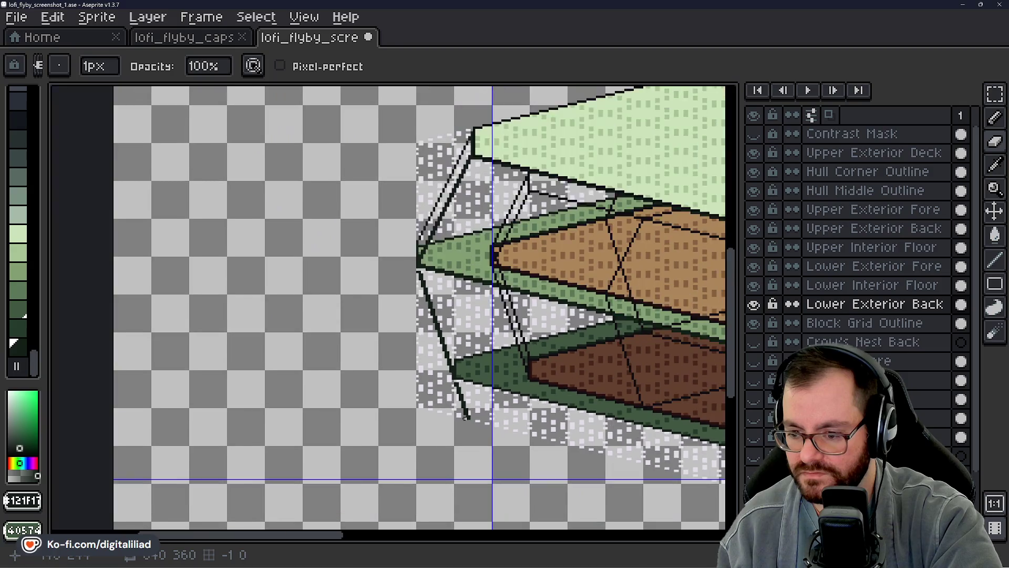
scroll(327, 333, "up", 1)
Zoom and scroll around the bow outline to inspect its seams up close
scroll(516, 388, "up", 1)
scroll(516, 387, "up", 3)
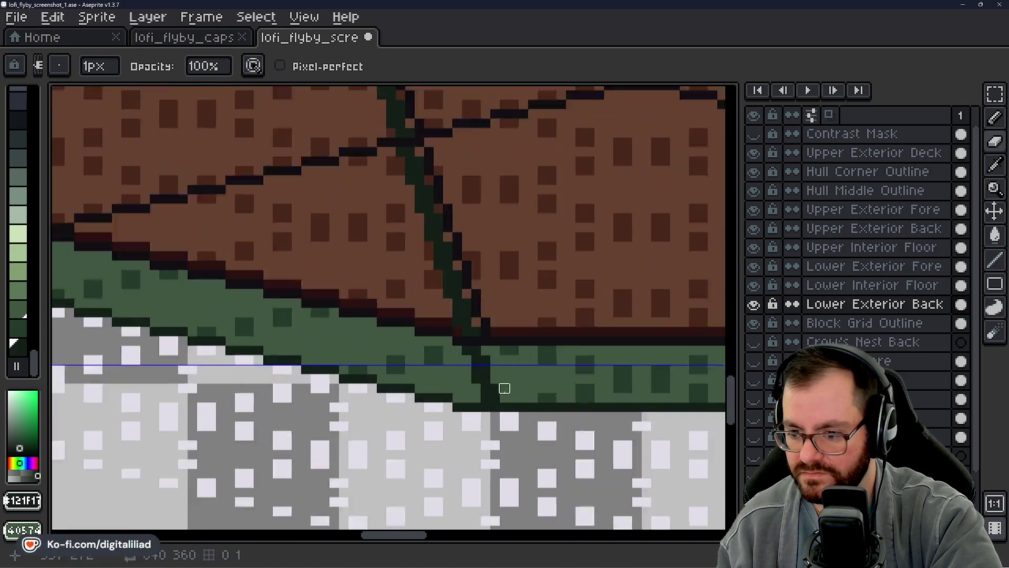
scroll(465, 422, "down", 3)
scroll(367, 342, "left", 5)
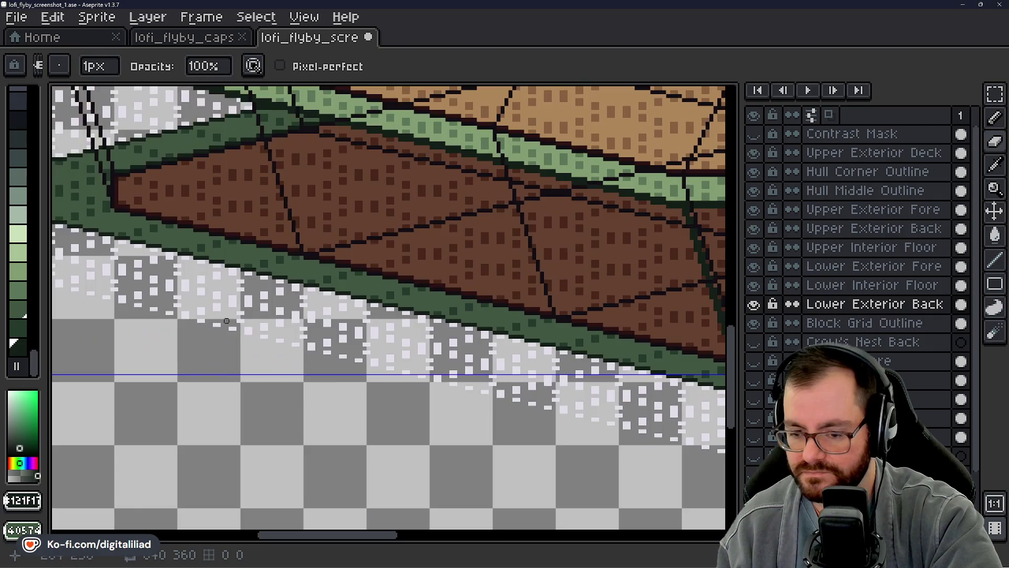
scroll(325, 315, "up", 3)
scroll(325, 316, "up", 3)
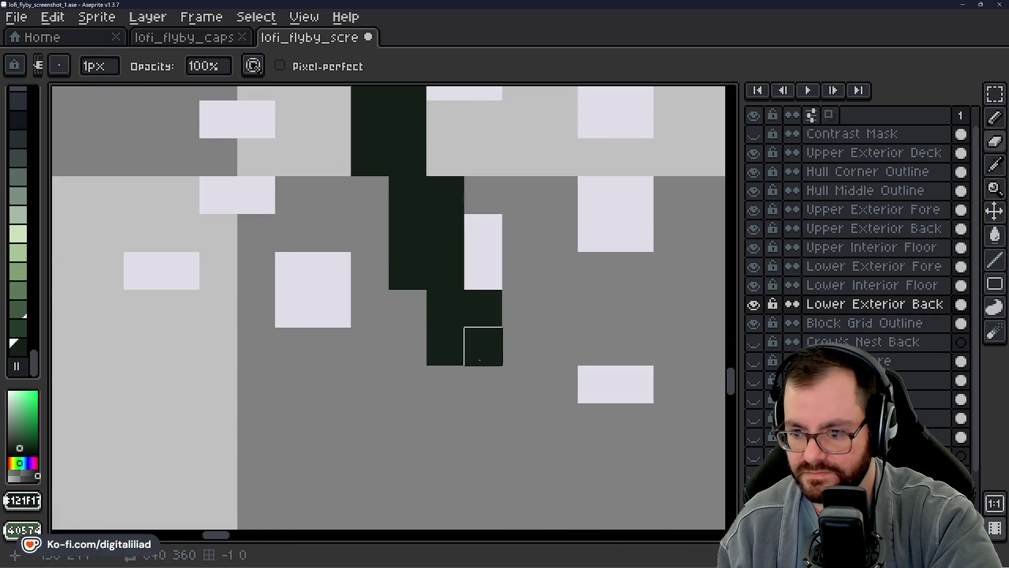
scroll(478, 350, "down", 3)
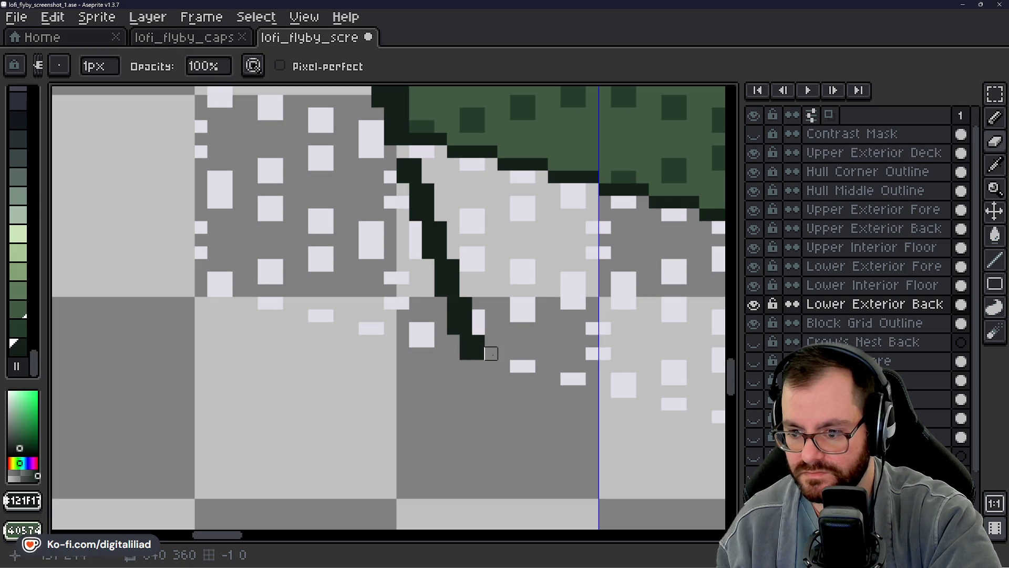
scroll(491, 353, "down", 3)
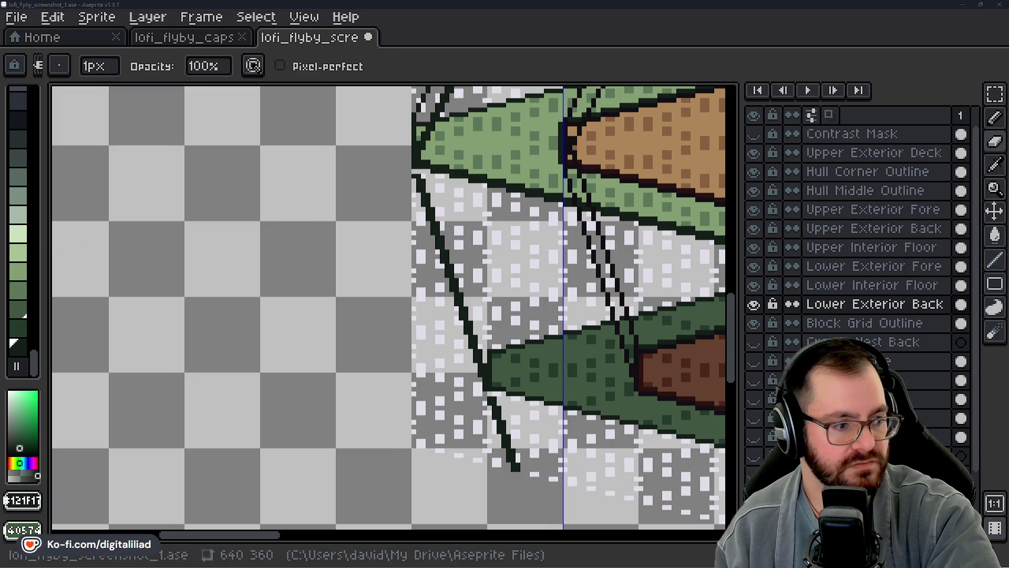
scroll(272, 270, "right", 3)
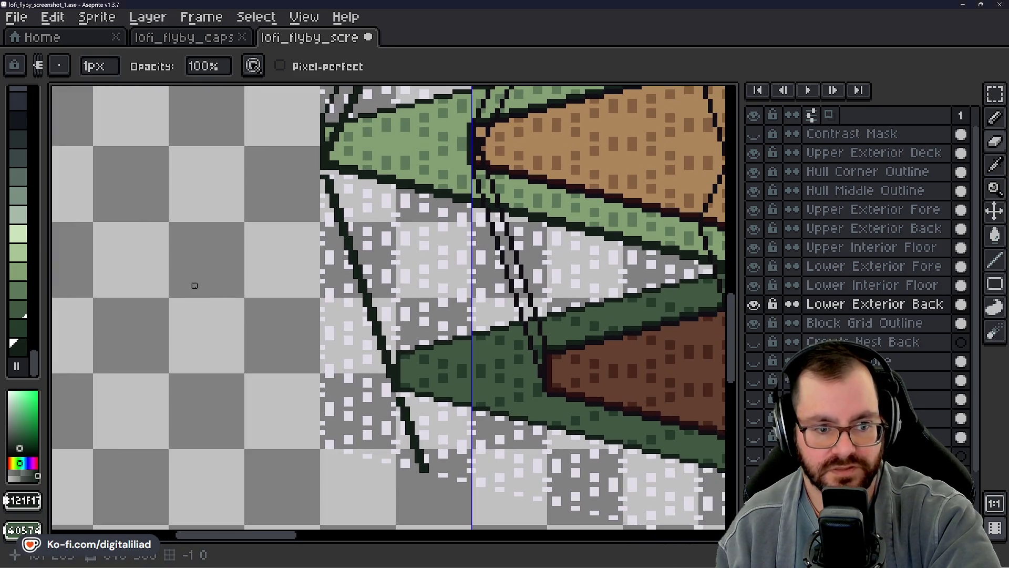
scroll(331, 182, "up", 4)
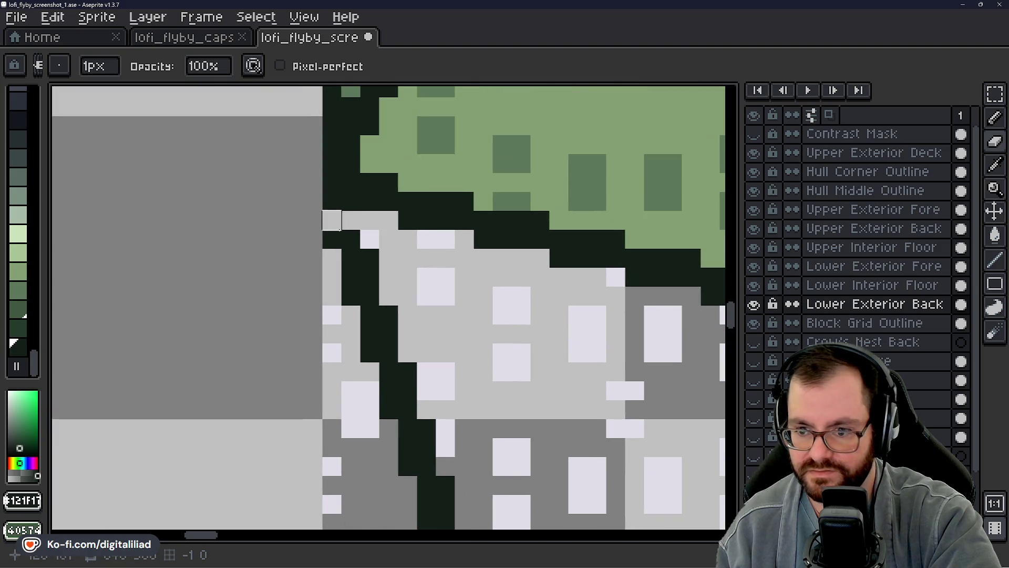
Erase the stray light-grey pixels beside the dark bow outline with the 2px Eraser
key("e")
left_click(343, 227)
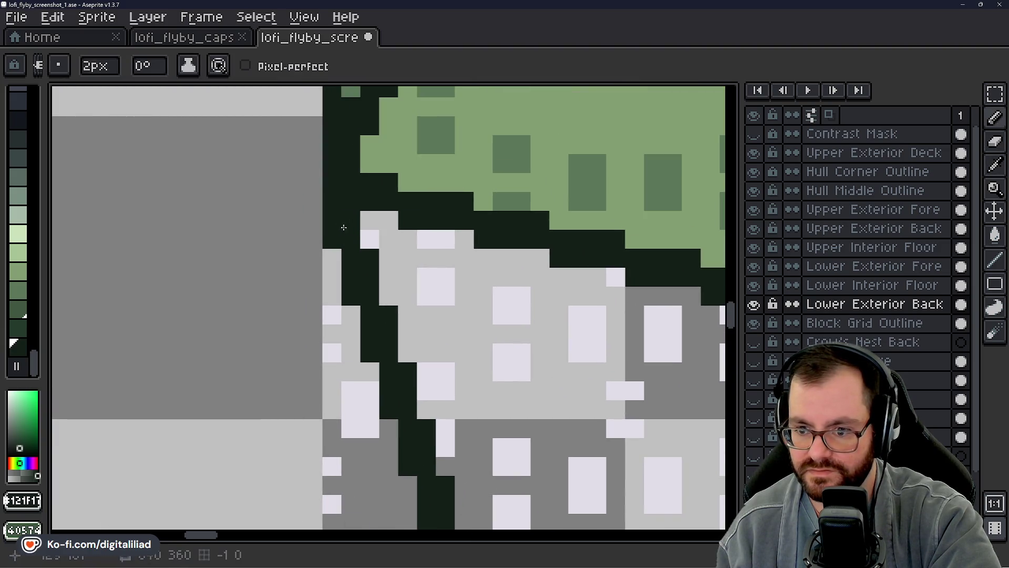
scroll(349, 235, "down", 4)
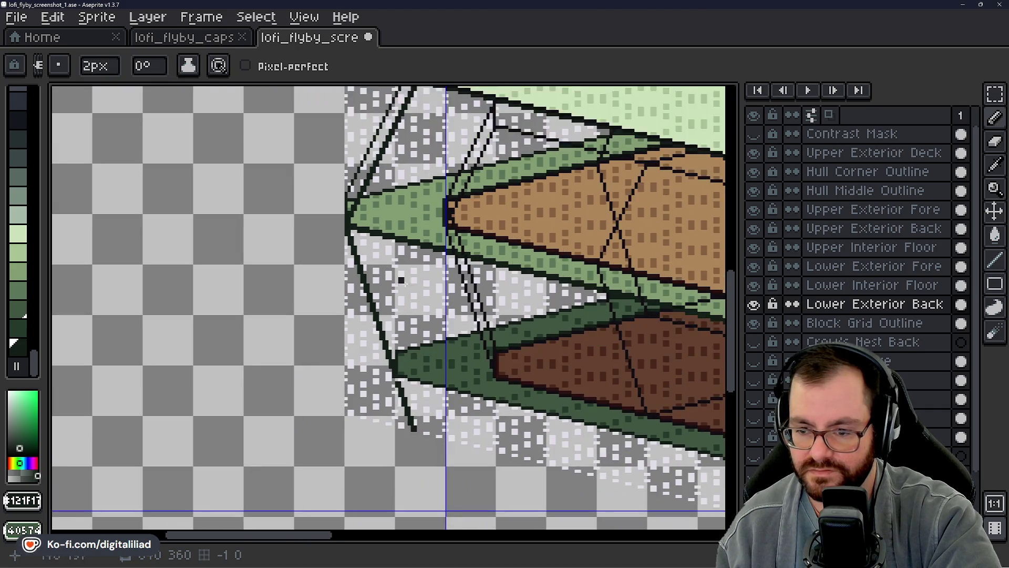
scroll(271, 257, "down", 1)
scroll(415, 284, "up", 4)
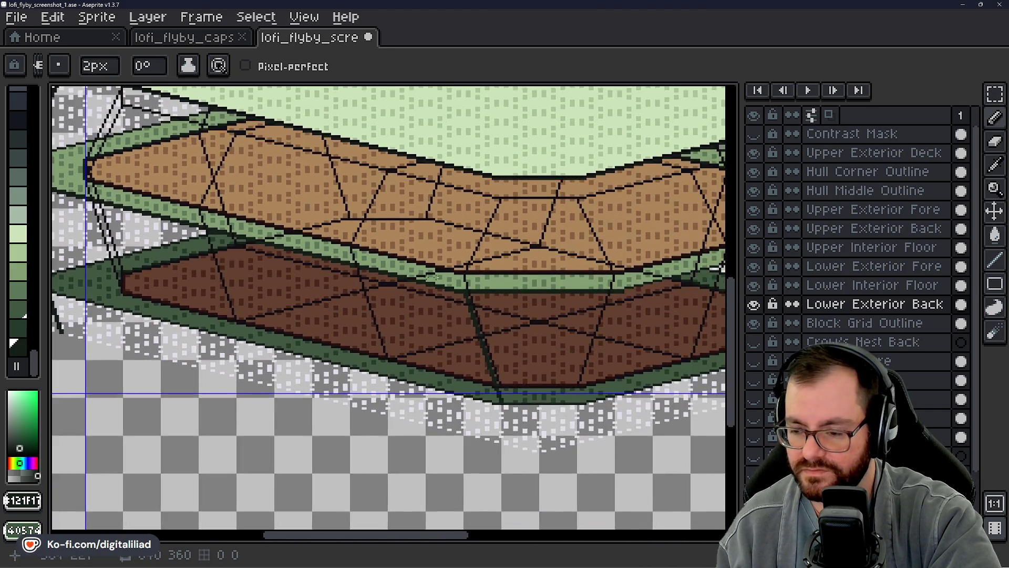
scroll(297, 363, "down", 3)
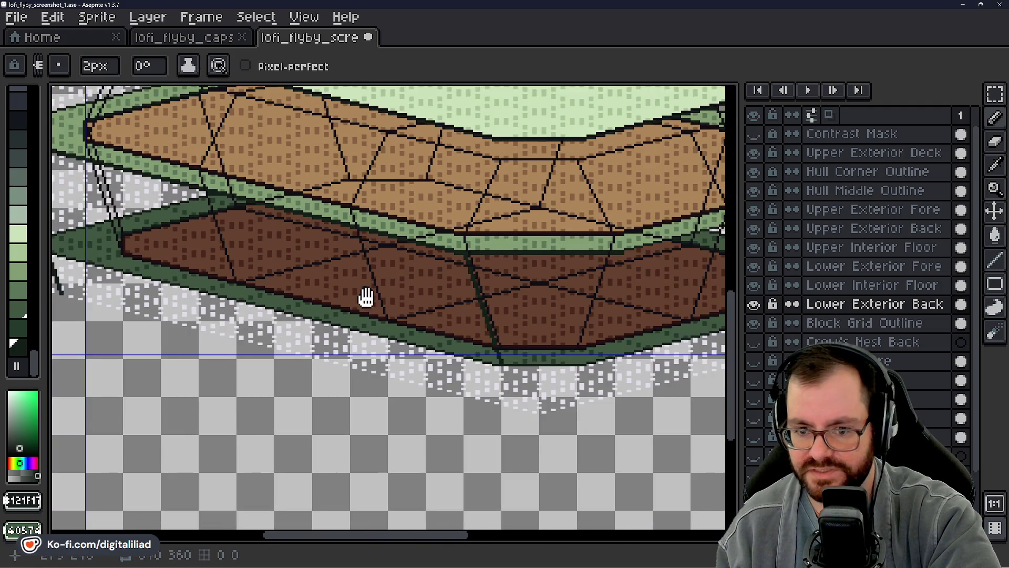
Pan and zoom around the bow's bottom tip and lower brown deck to check the hull
left_click_drag(366, 298, 418, 302)
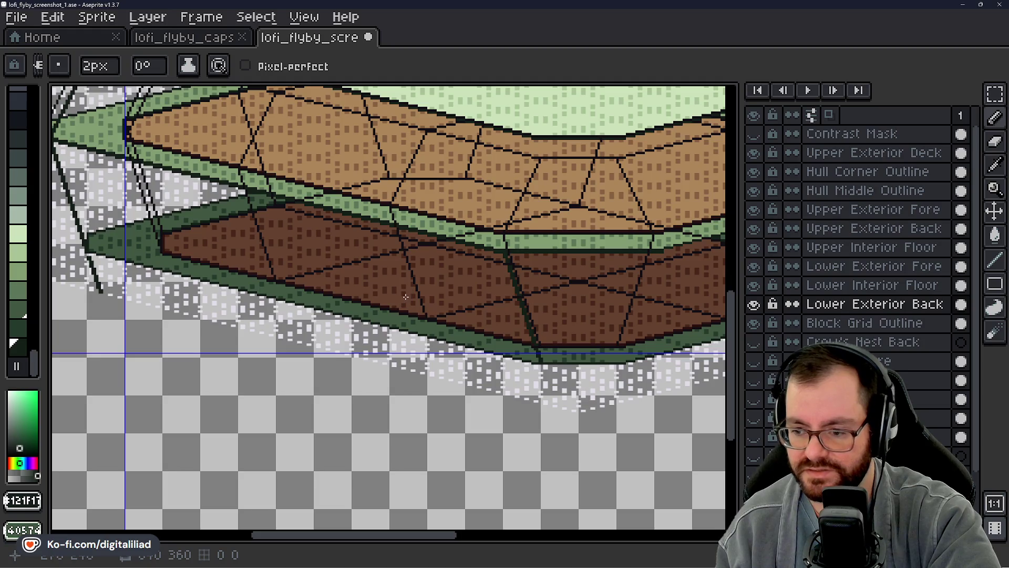
scroll(340, 283, "up", 5)
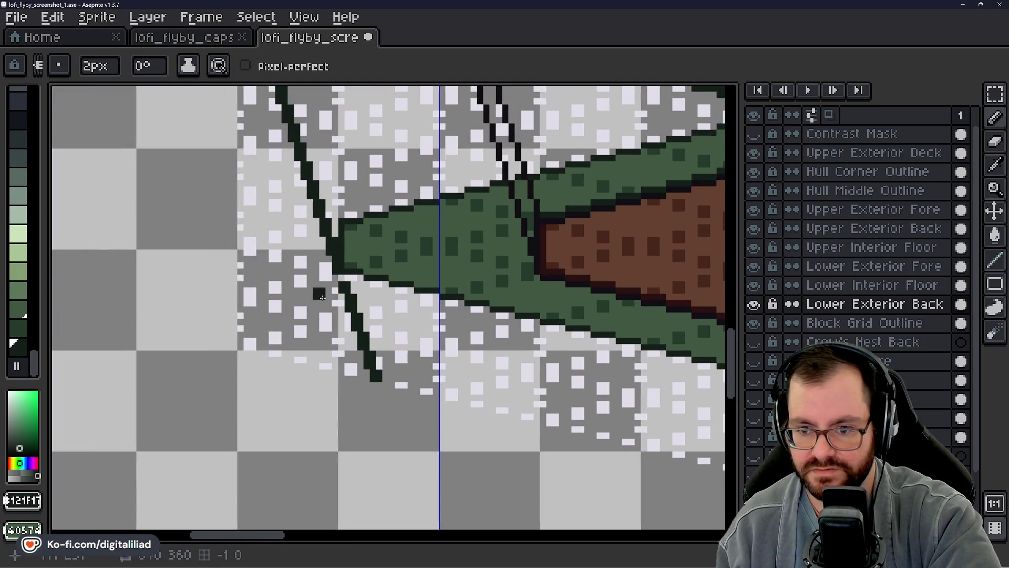
scroll(386, 262, "down", 5)
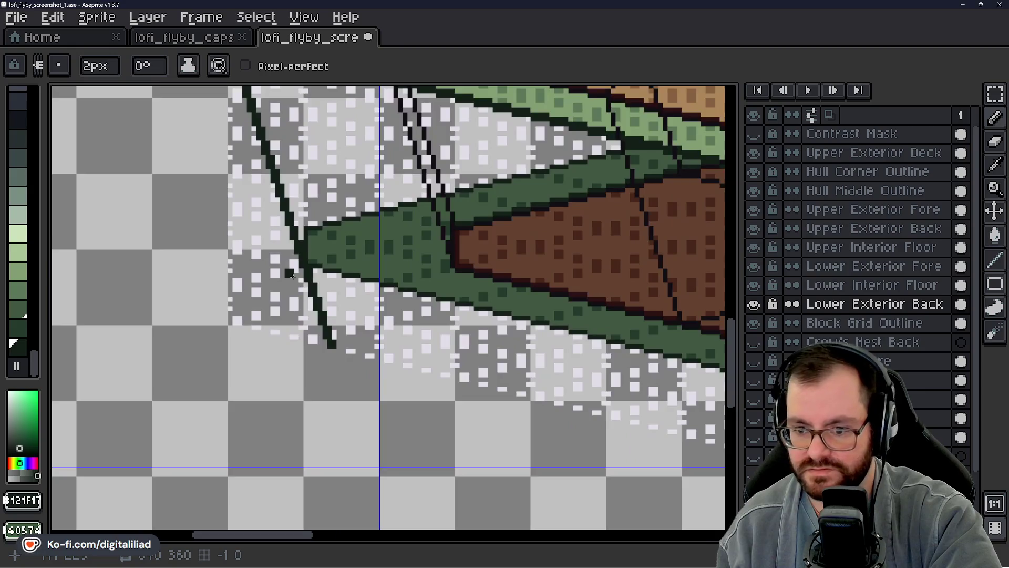
mouse_move(386, 261)
left_mouse_down()
mouse_move(418, 319)
mouse_move(103, 266)
left_mouse_up()
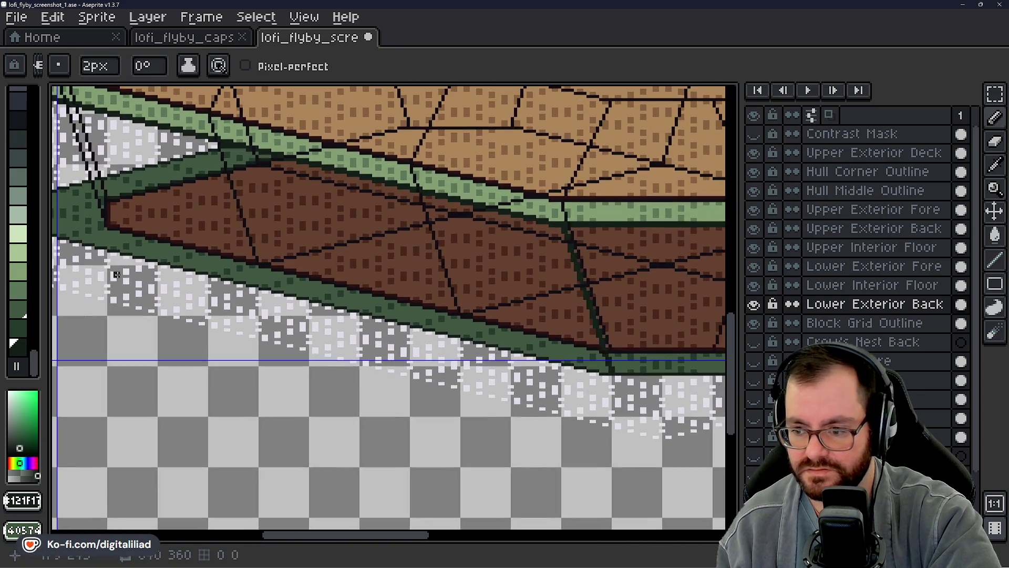
left_click_drag(261, 286, 541, 349)
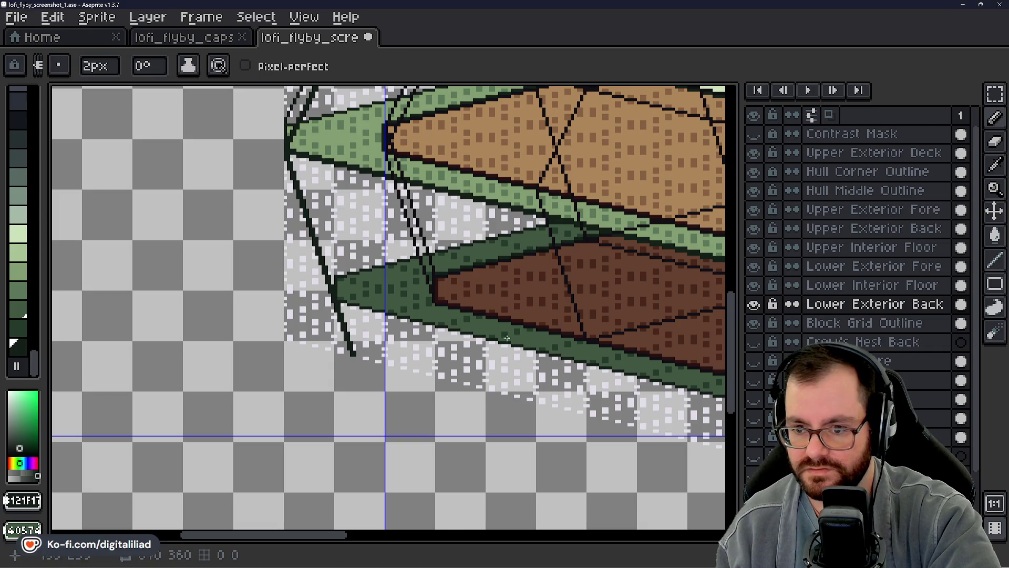
left_click_drag(399, 277, 433, 333)
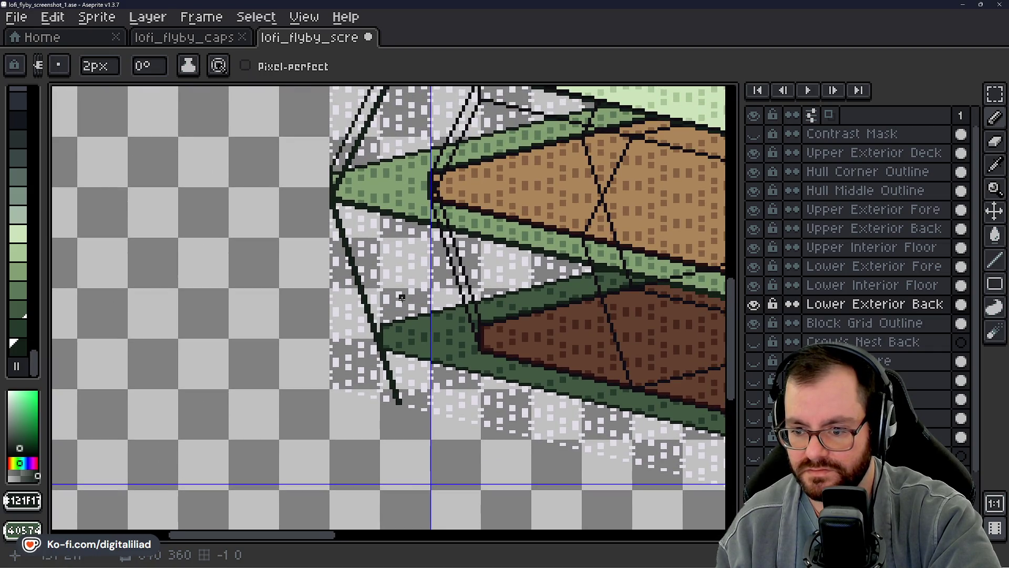
scroll(402, 371, "up", 2)
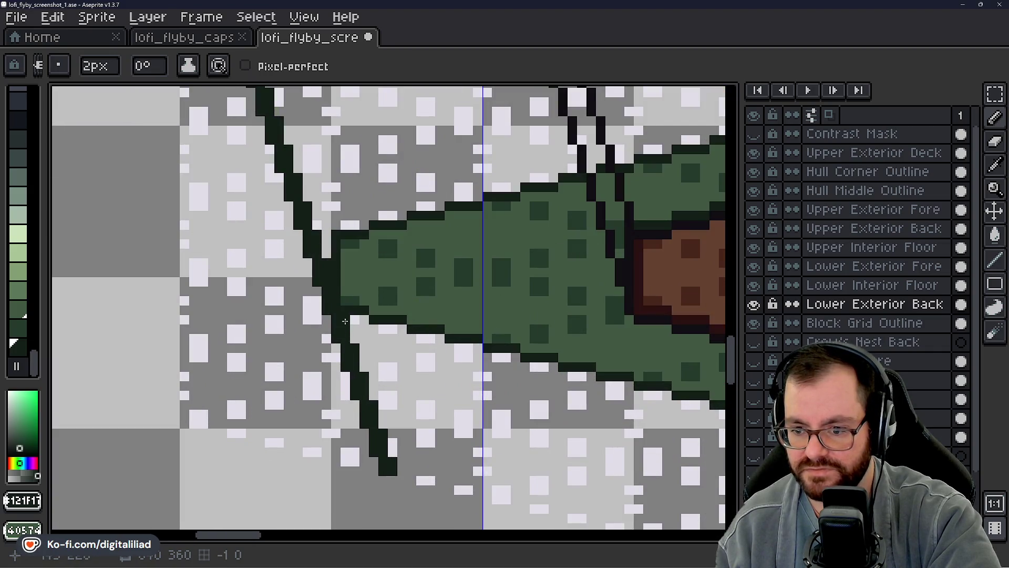
scroll(408, 383, "down", 3)
scroll(408, 383, "right", 3)
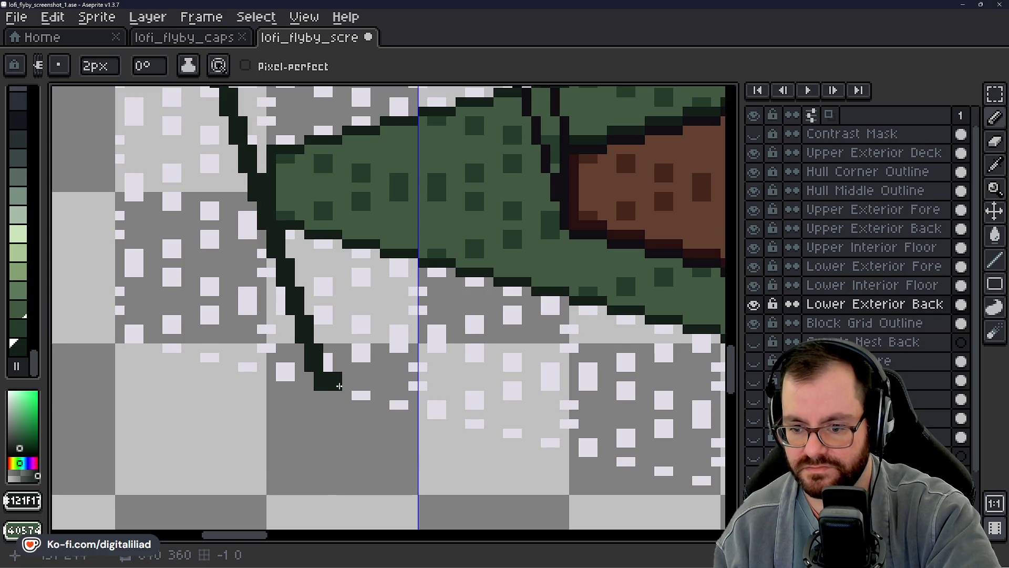
key("shift+l")
scroll(326, 389, "up", 2)
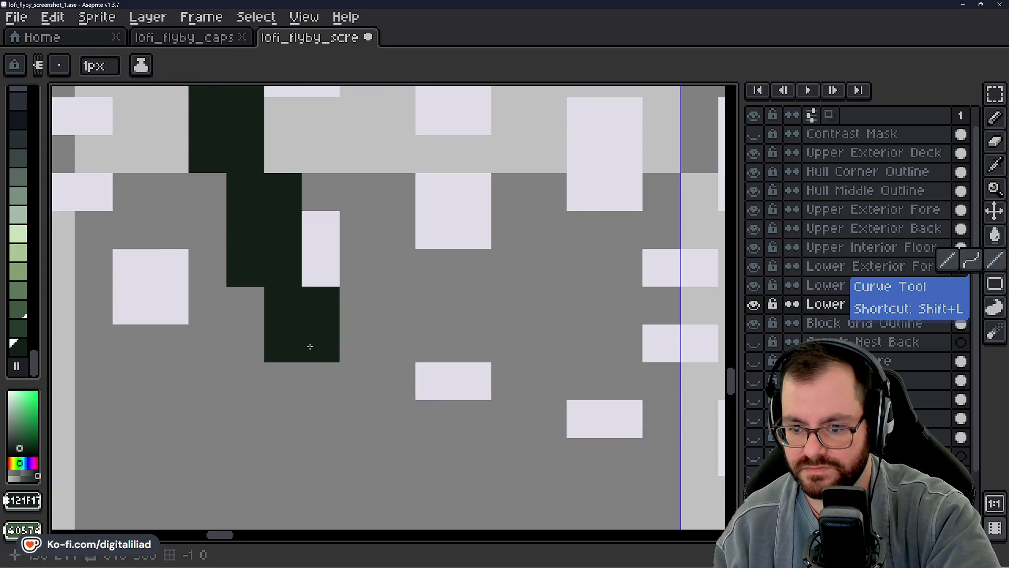
Draw a short dark line running right from the bow outline's bottom tip
mouse_move(310, 346)
left_mouse_down()
mouse_move(345, 347)
mouse_move(383, 378)
mouse_move(505, 381)
mouse_move(403, 347)
left_mouse_up()
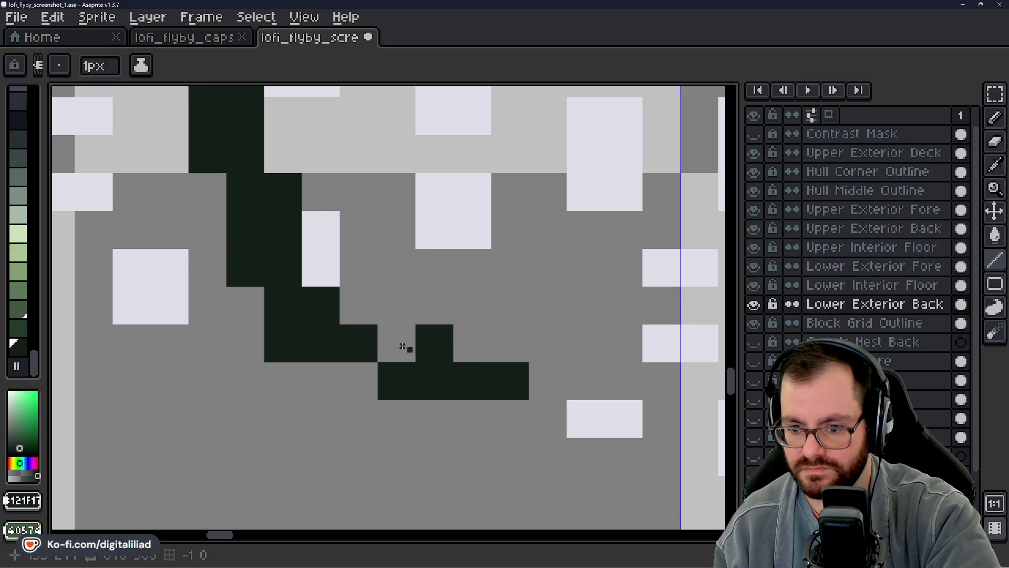
scroll(403, 347, "down", 3)
scroll(361, 379, "down", 1)
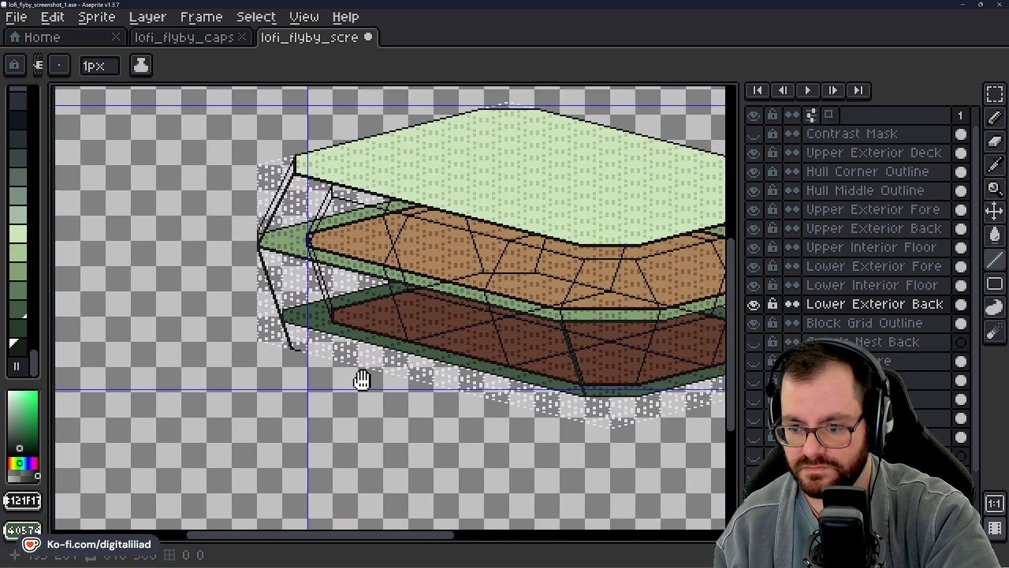
scroll(394, 397, "up", 4)
Clear one stray dark pixel beside the bow outline
mouse_move(393, 398)
left_mouse_down()
mouse_move(408, 373)
mouse_move(391, 387)
left_mouse_up()
left_click(392, 388)
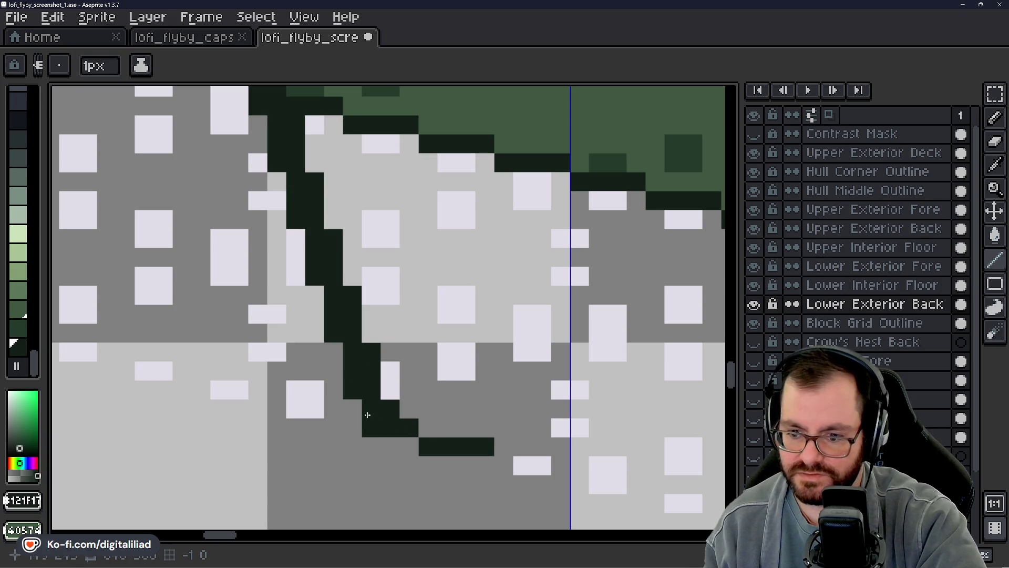
scroll(500, 336, "down", 5)
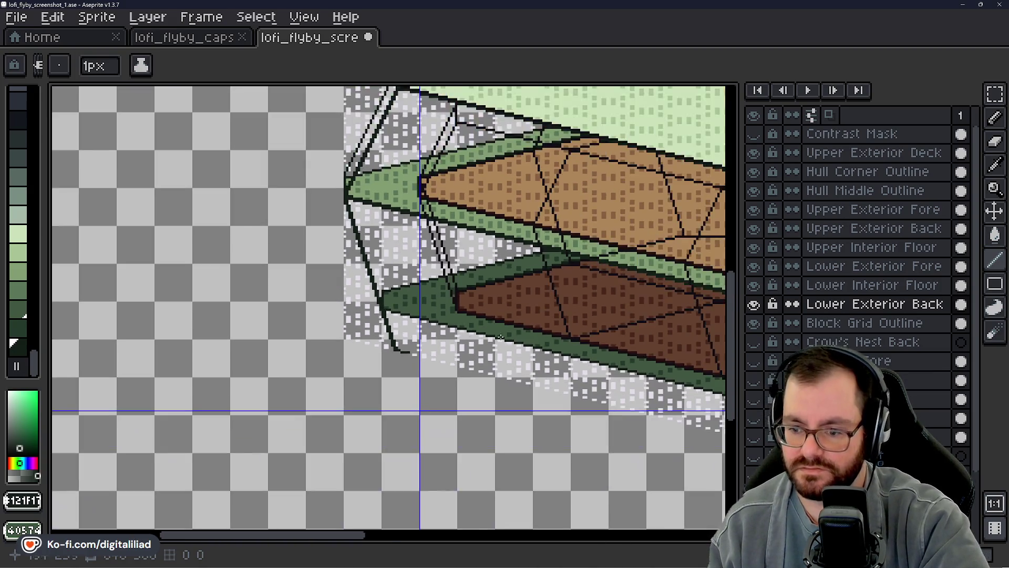
left_click_drag(500, 337, 202, 293)
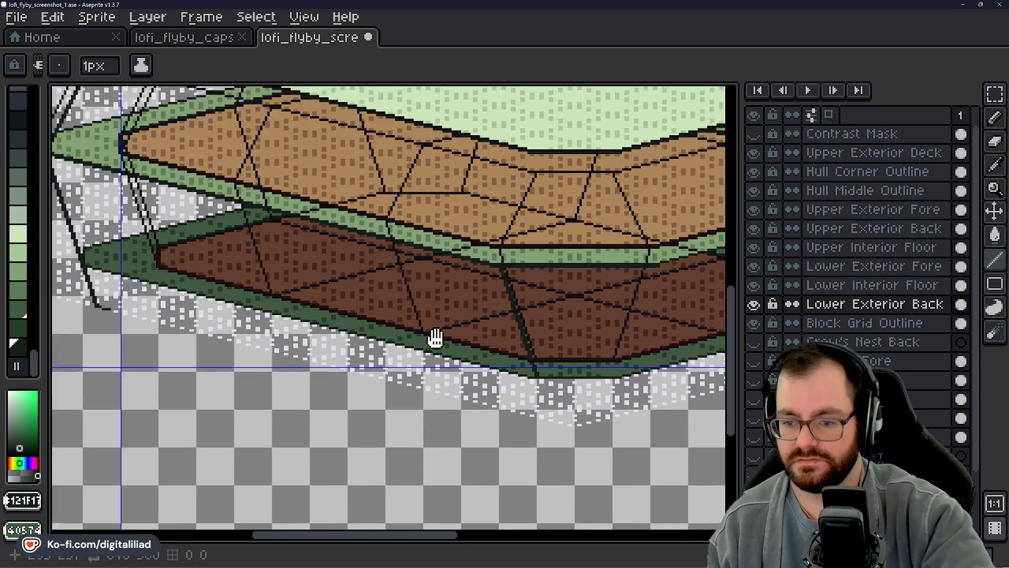
scroll(373, 305, "left", 3)
scroll(378, 306, "left", 1)
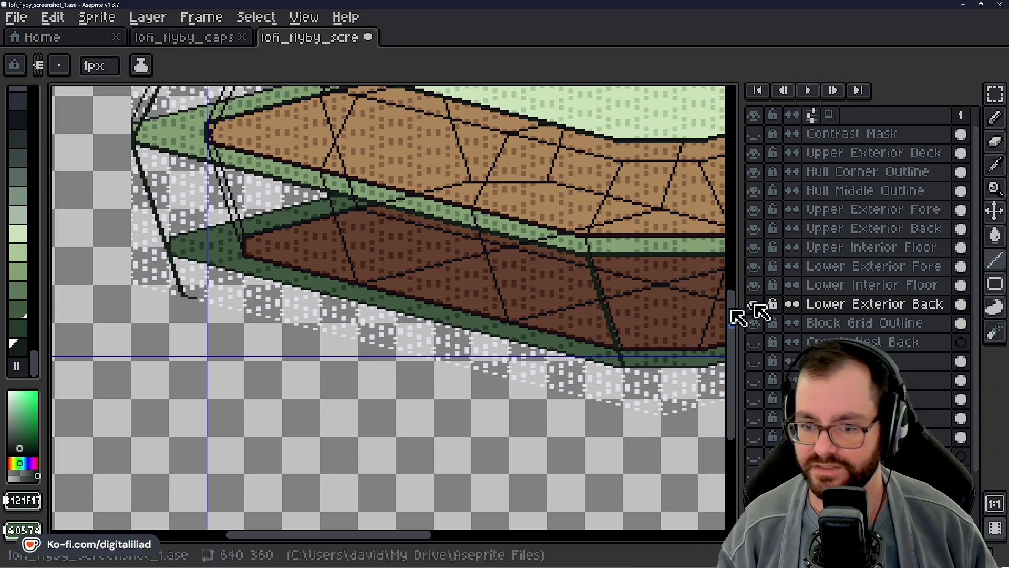
Add two dark pixels extending the diagonal seam down toward the hull's bottom edge
scroll(406, 293, "down", 2)
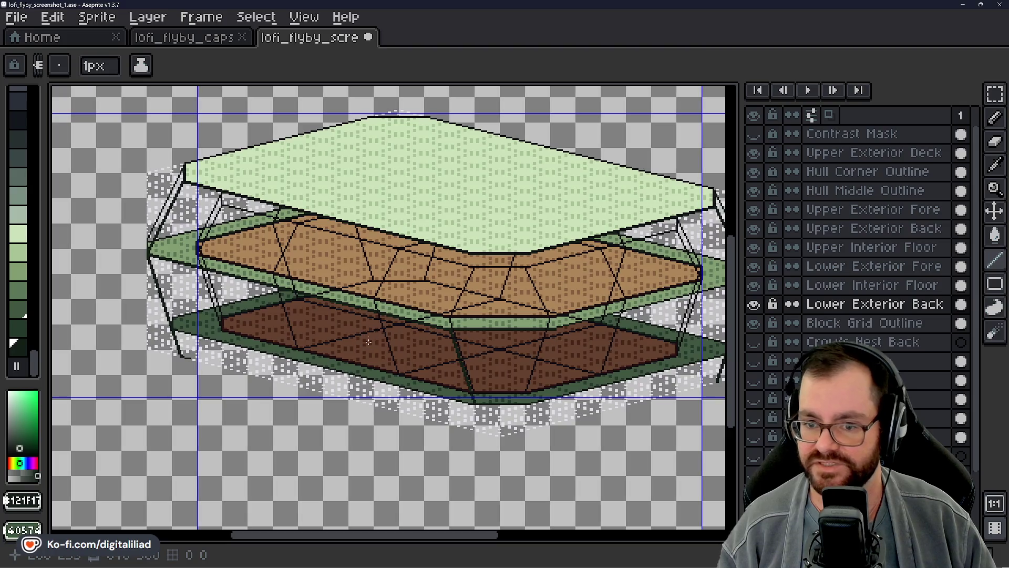
scroll(406, 333, "up", 3)
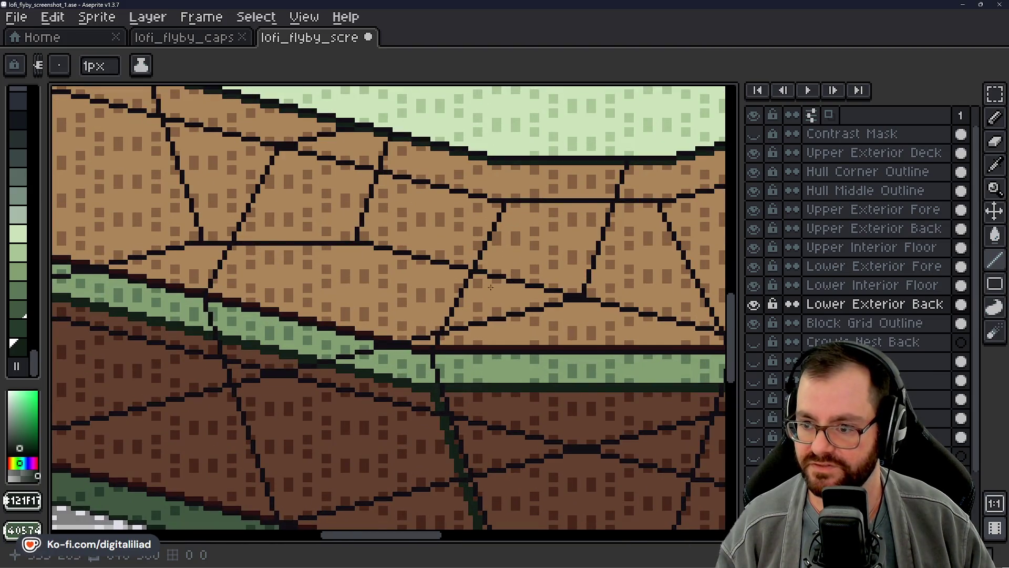
scroll(466, 325, "up", 2)
scroll(411, 402, "down", 1)
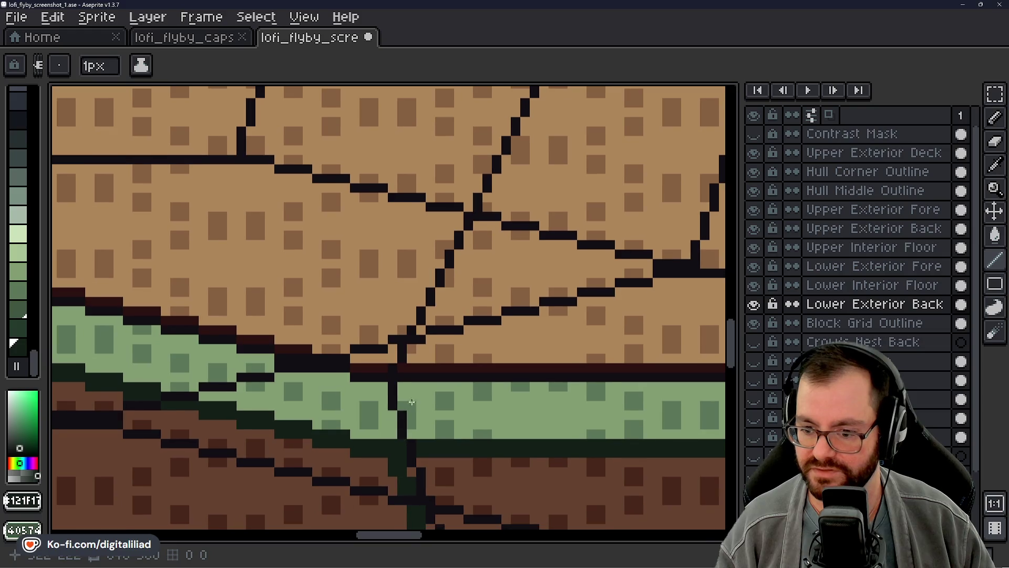
scroll(363, 455, "down", 2)
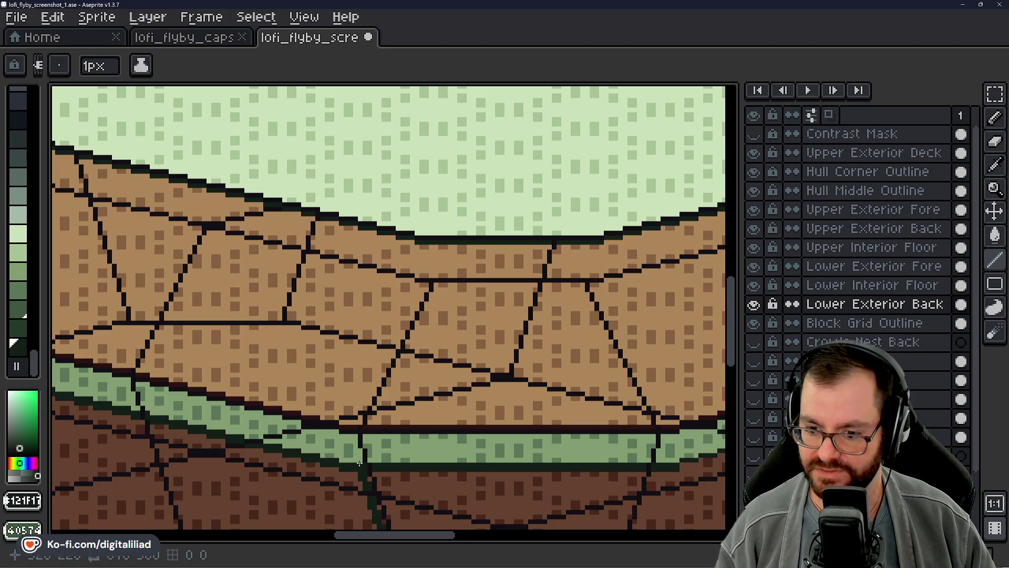
scroll(362, 447, "up", 2)
scroll(367, 424, "up", 2)
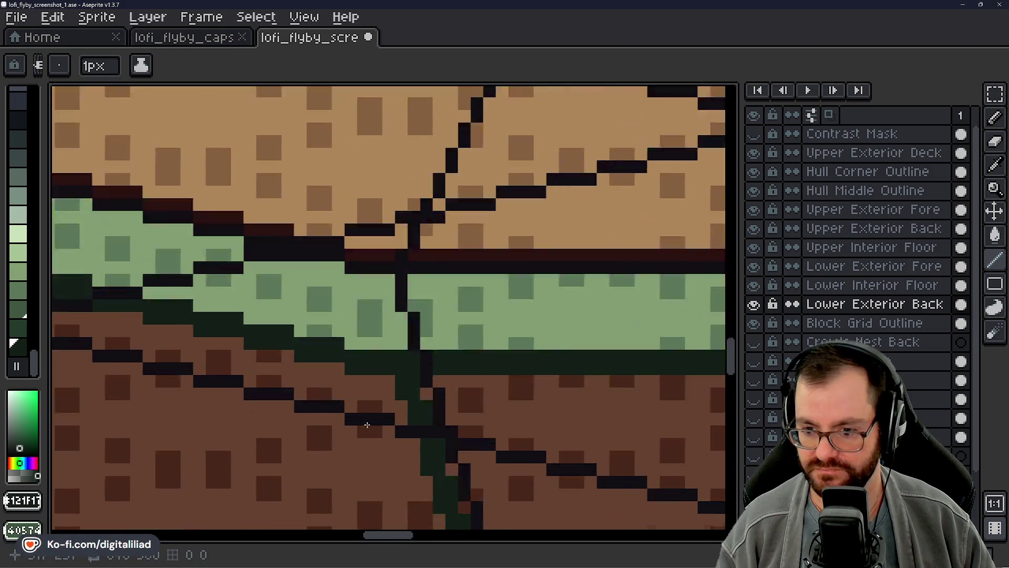
scroll(367, 424, "up", 1)
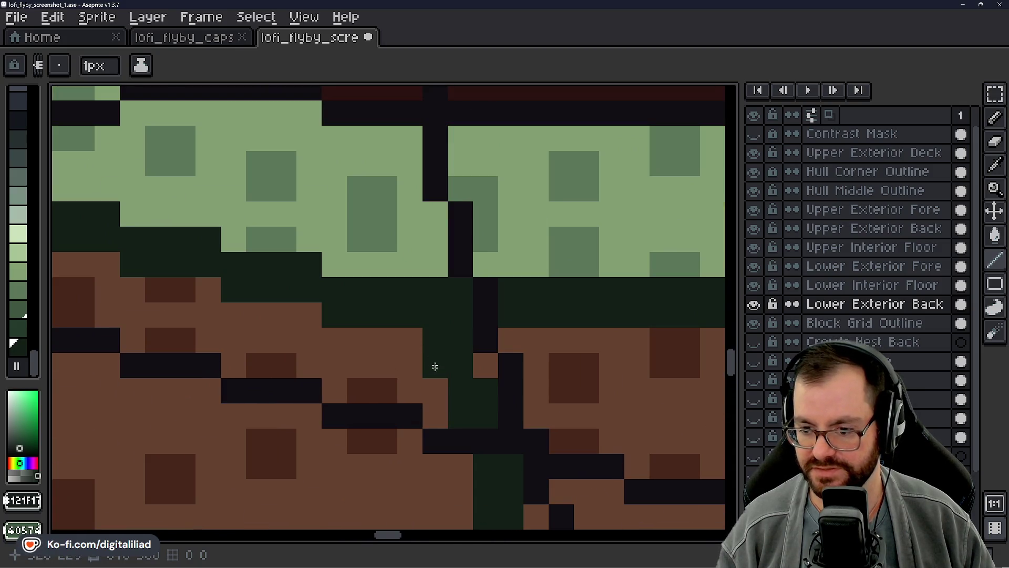
scroll(408, 314, "down", 2)
scroll(421, 341, "down", 1)
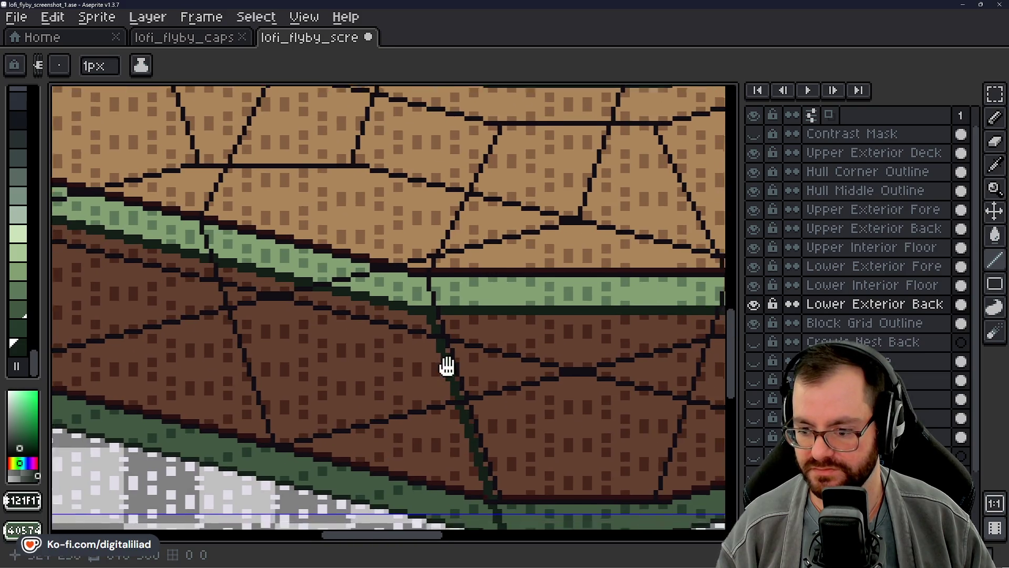
scroll(446, 364, "up", 1)
left_click(475, 469)
left_click(480, 487)
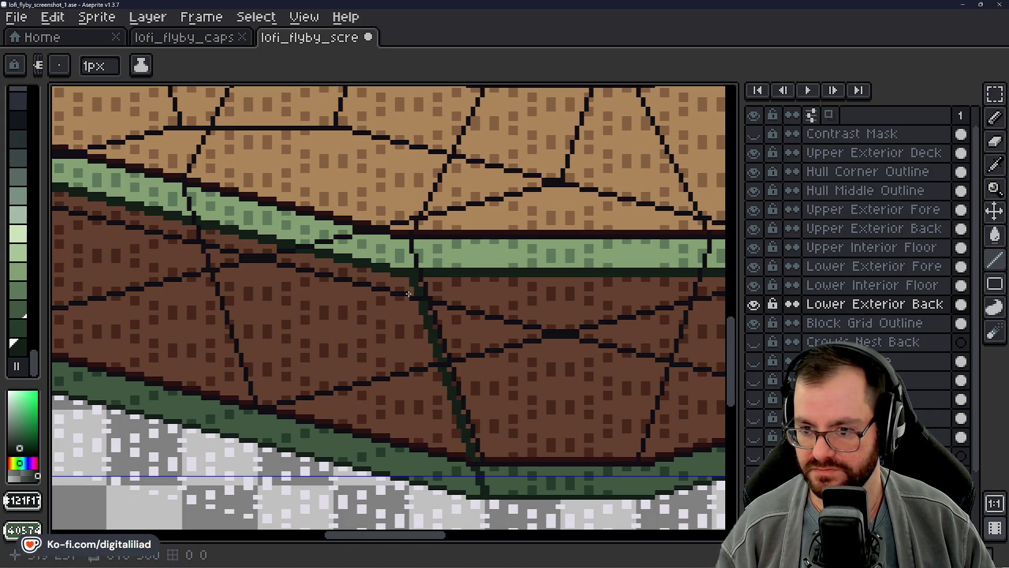
Zoom around to review the extended seam across the paneled brown decks
scroll(400, 272, "up", 3)
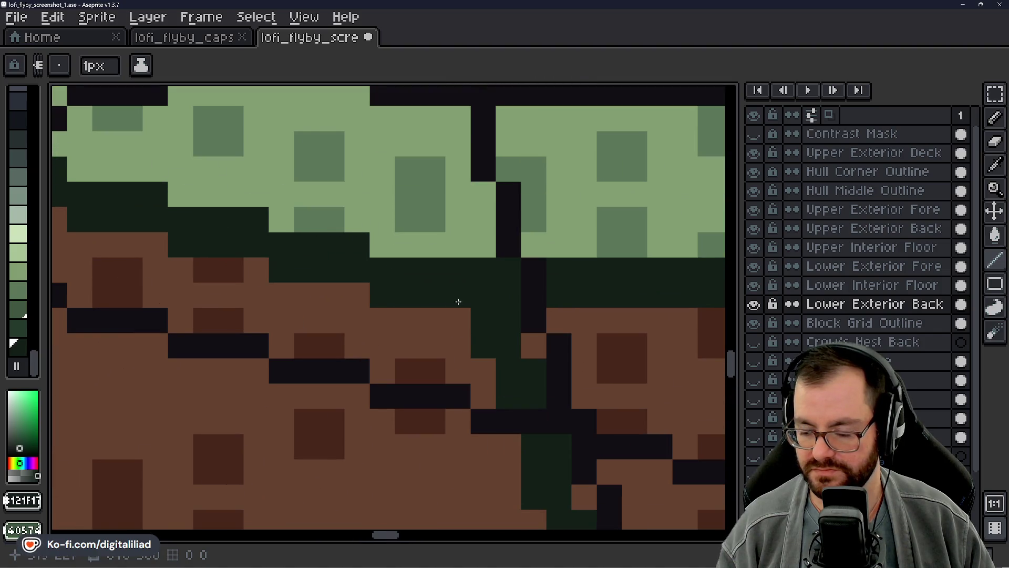
scroll(476, 277, "down", 3)
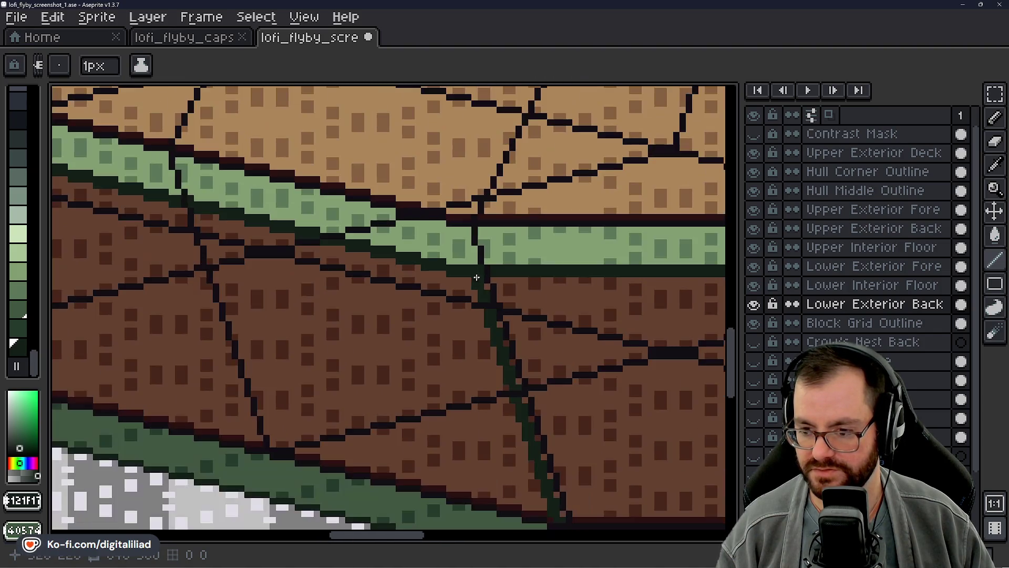
scroll(399, 269, "down", 5)
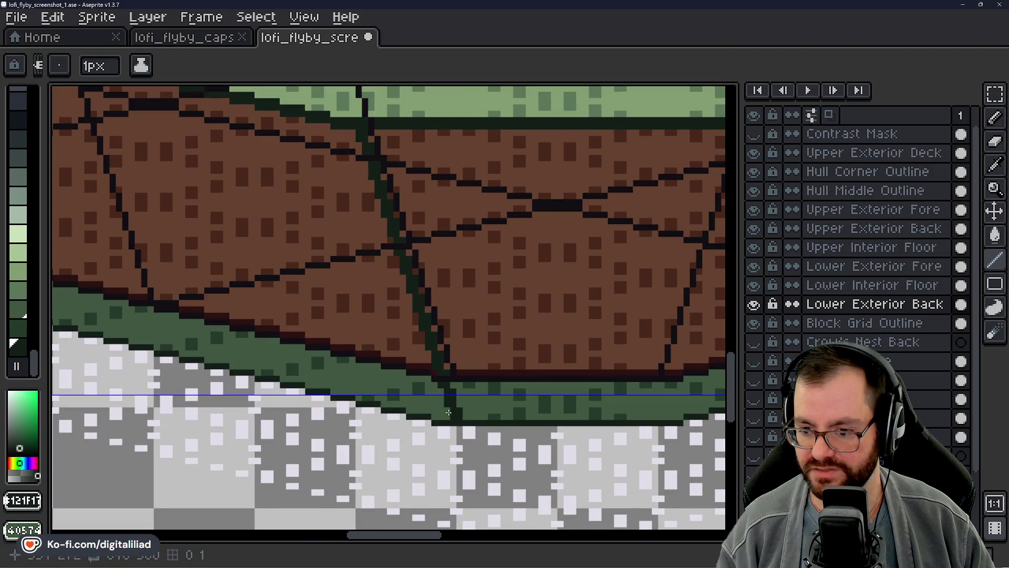
scroll(435, 345, "up", 2)
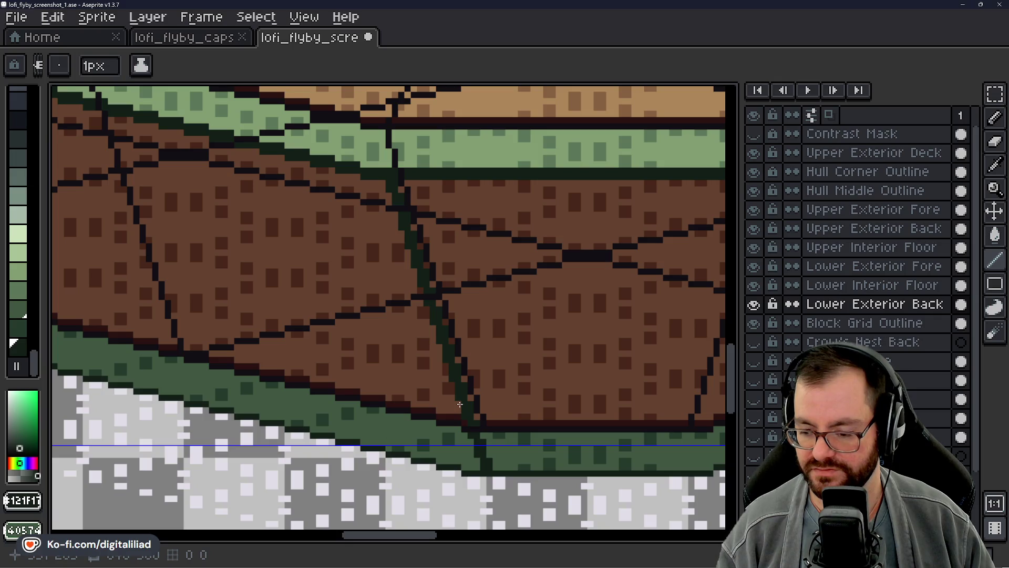
scroll(462, 416, "down", 4)
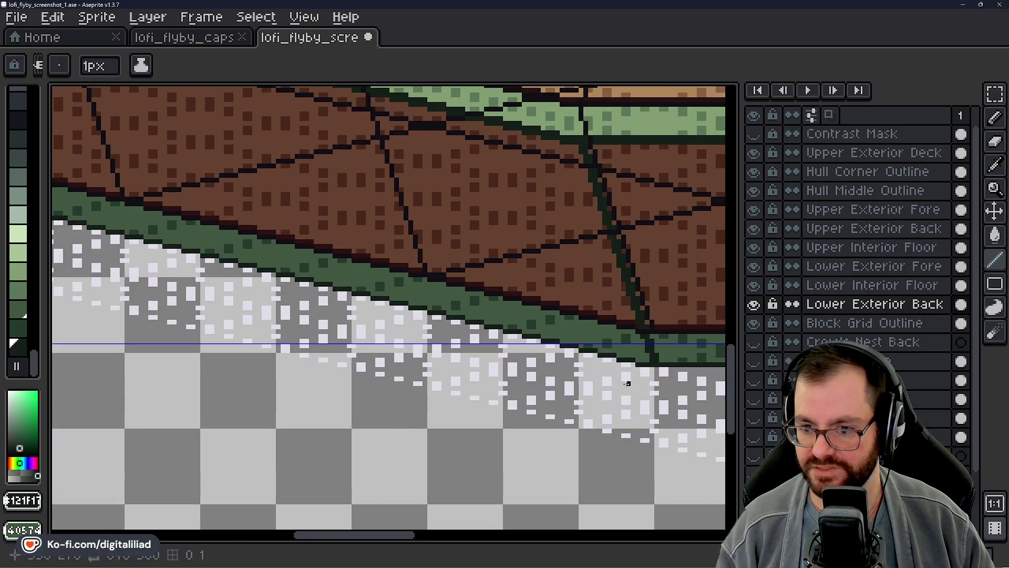
scroll(394, 380, "up", 1)
scroll(379, 357, "up", 2)
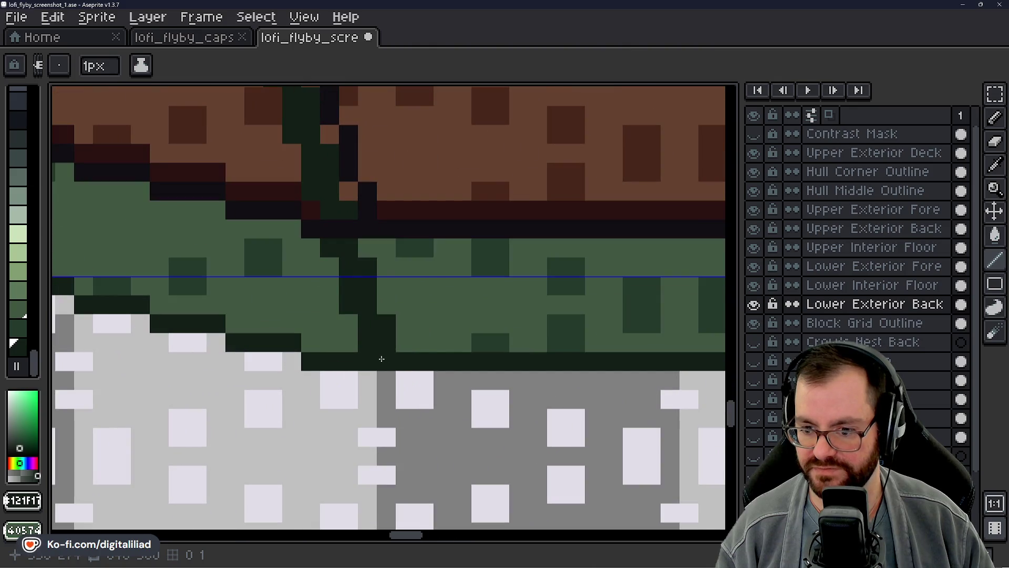
scroll(373, 389, "down", 3)
scroll(459, 367, "up", 1)
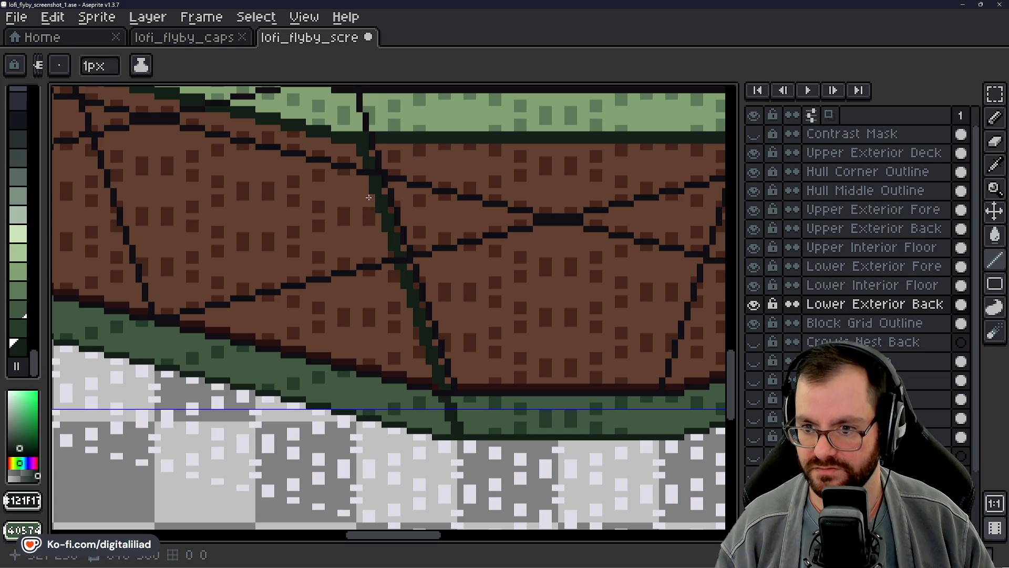
scroll(470, 266, "down", 2)
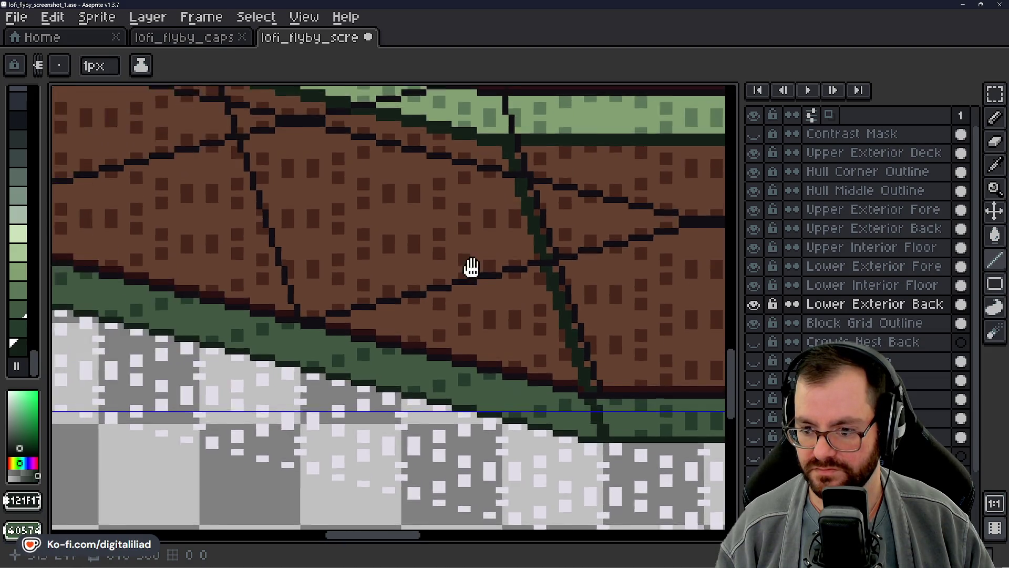
scroll(415, 342, "up", 1)
scroll(415, 342, "down", 2)
scroll(338, 313, "up", 1)
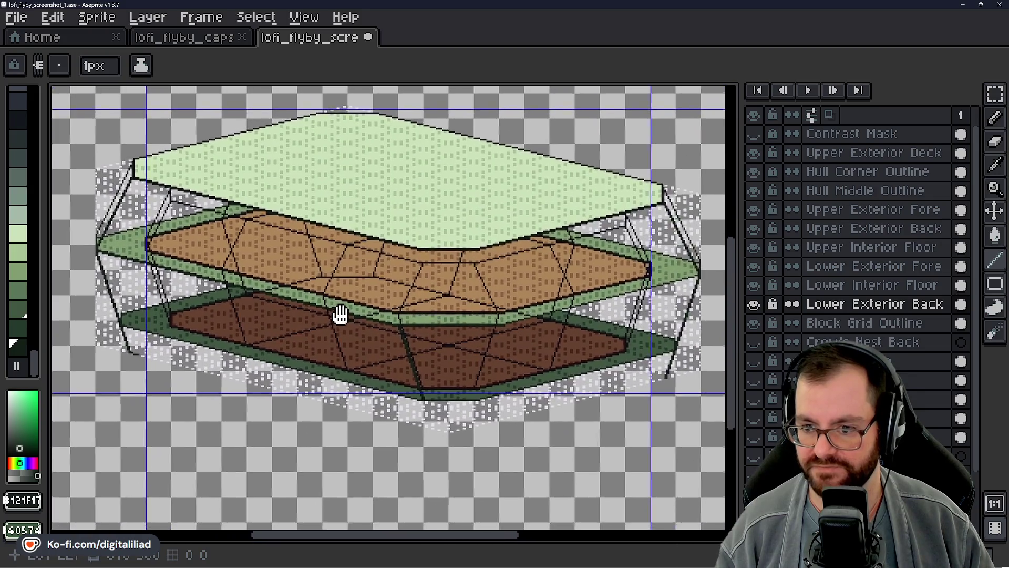
mouse_move(337, 313)
left_mouse_down()
mouse_move(349, 322)
mouse_move(330, 345)
left_mouse_up()
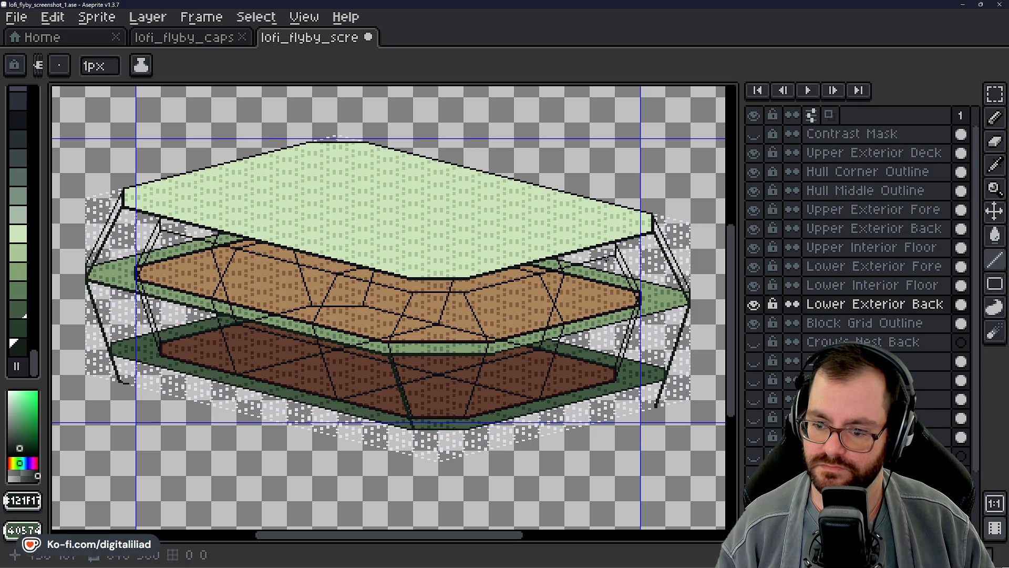
scroll(411, 445, "up", 3)
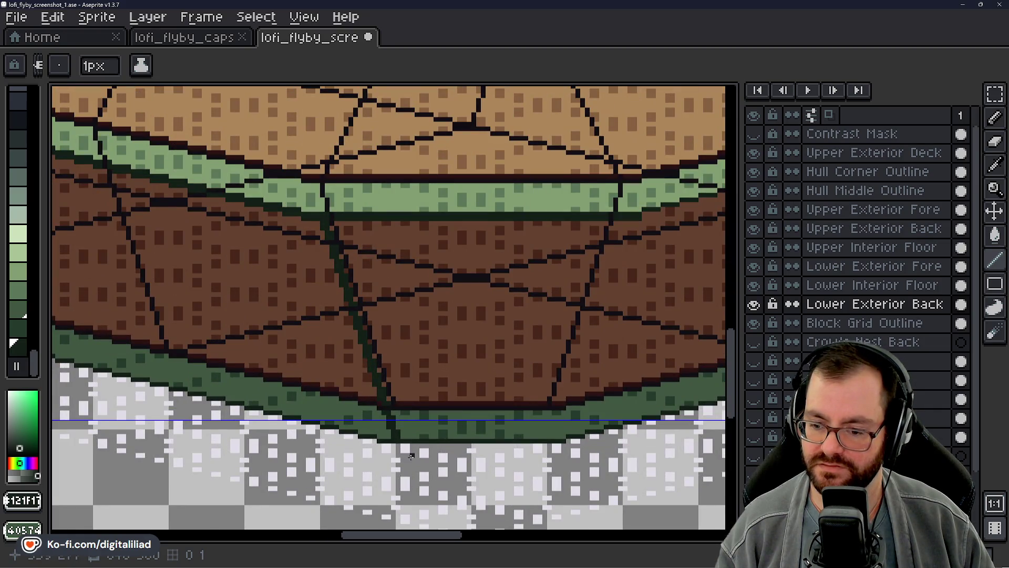
scroll(407, 440, "down", 3)
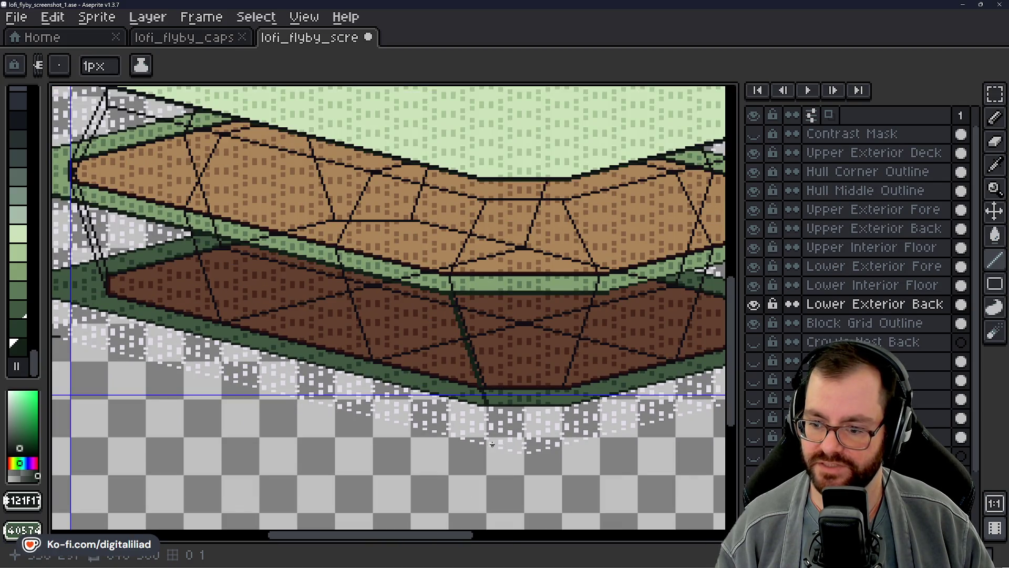
scroll(584, 428, "down", 1)
scroll(441, 398, "up", 1)
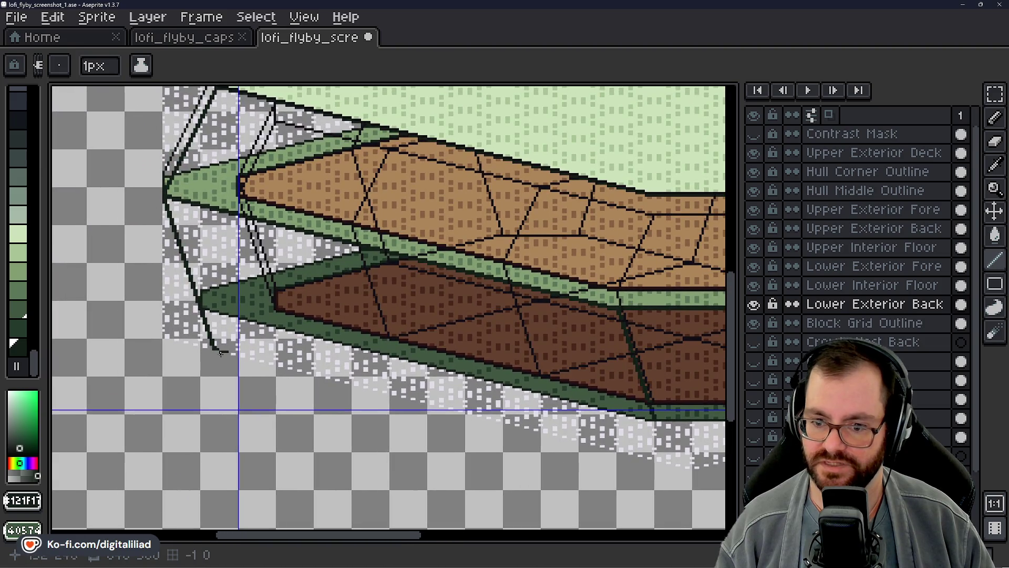
scroll(447, 488, "right", 5)
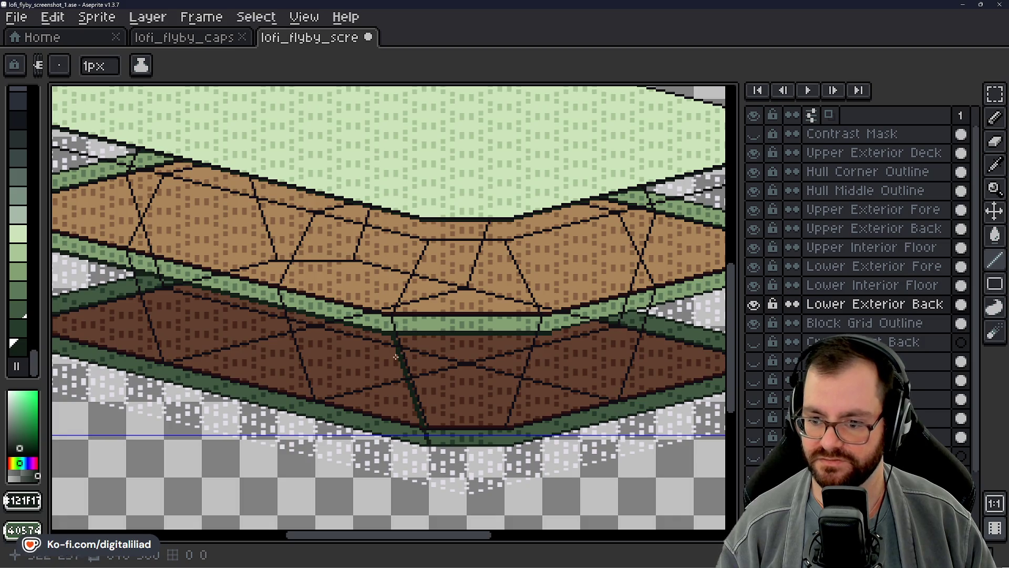
scroll(412, 419, "down", 5)
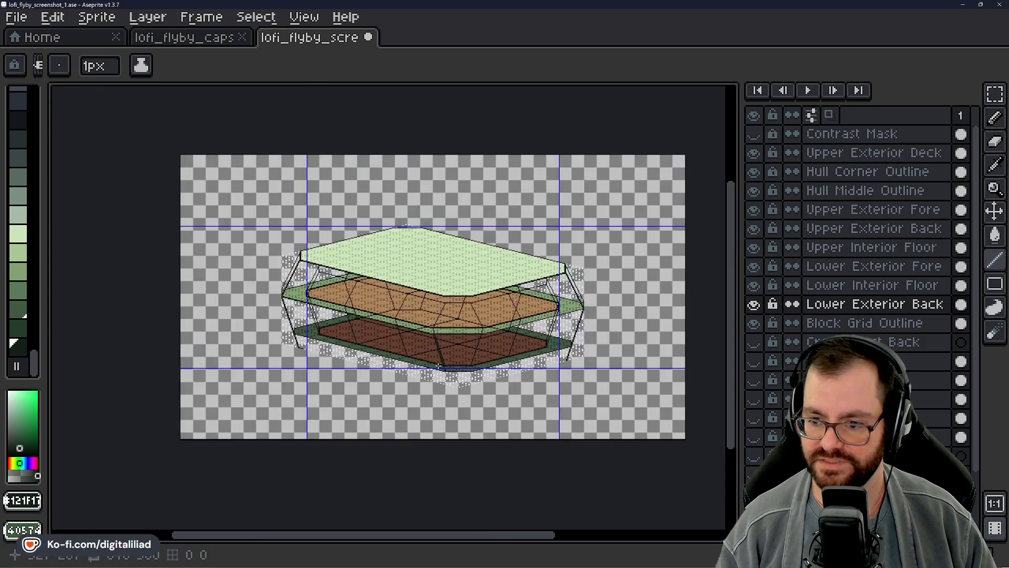
scroll(420, 348, "up", 2)
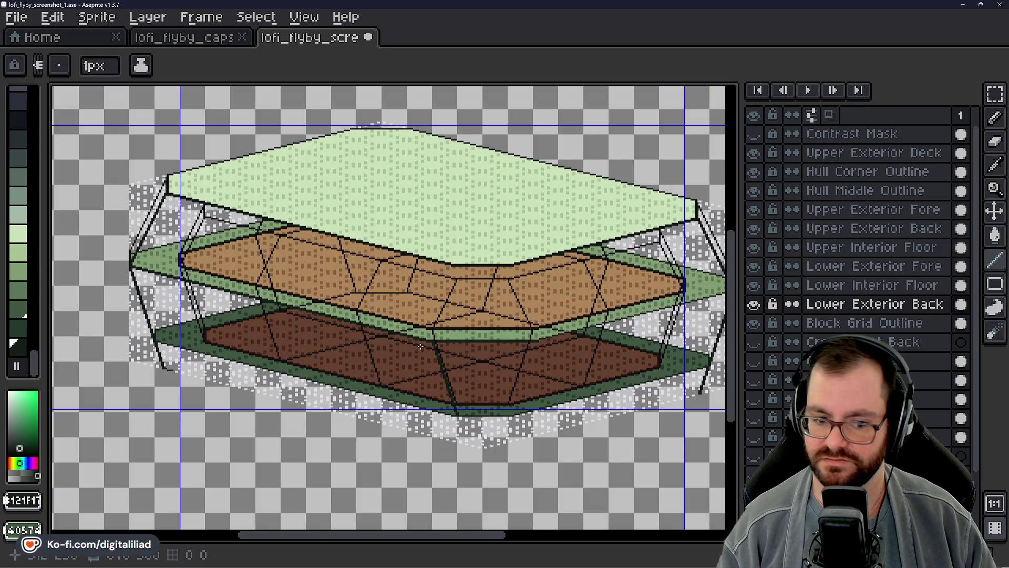
left_click_drag(402, 222, 401, 234)
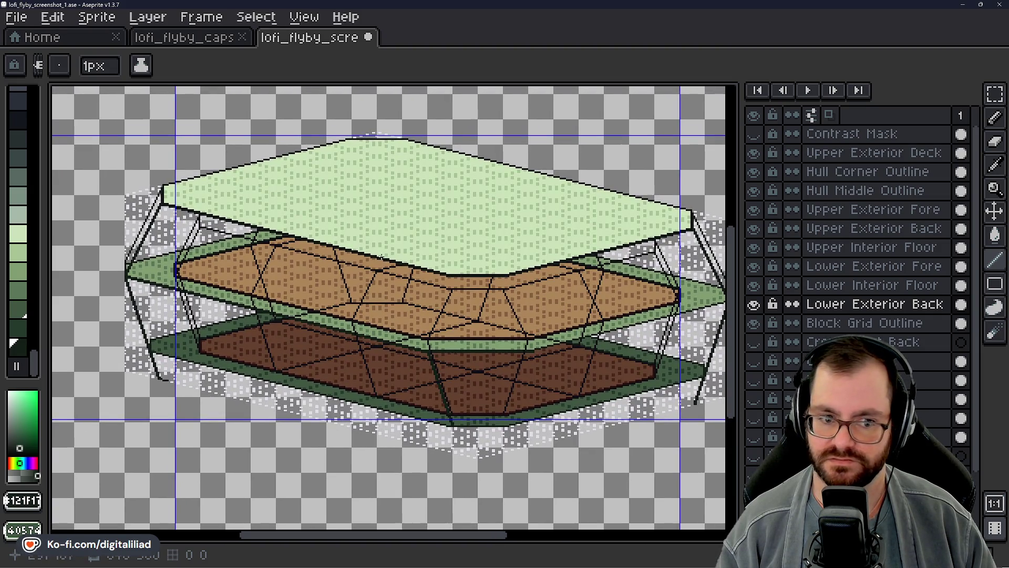
scroll(289, 351, "up", 1)
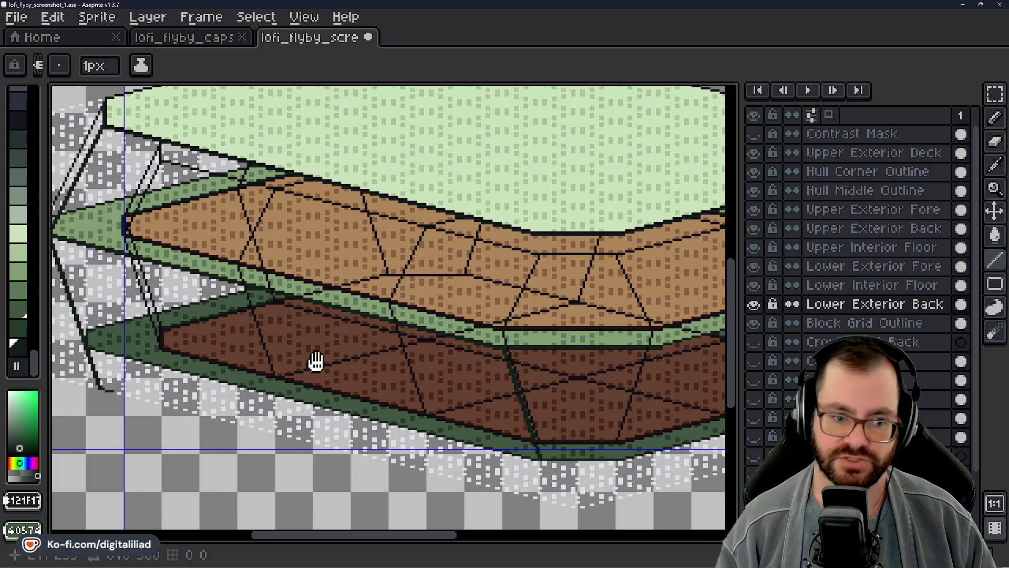
mouse_move(315, 360)
left_mouse_down()
mouse_move(362, 326)
mouse_move(345, 362)
mouse_move(381, 332)
mouse_move(294, 316)
left_mouse_up()
scroll(415, 338, "up", 1)
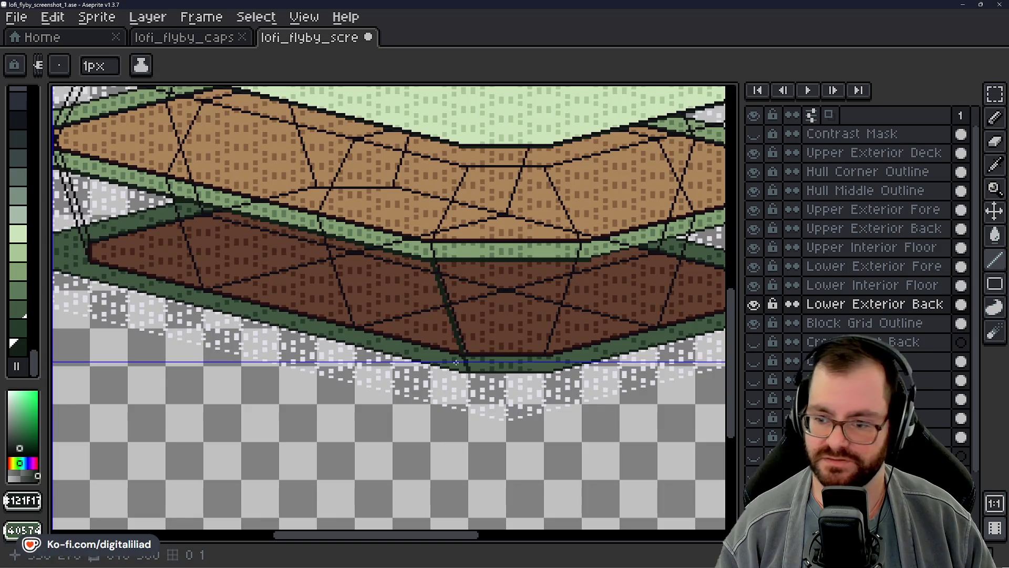
scroll(474, 372, "up", 2)
scroll(476, 370, "up", 1)
scroll(457, 347, "down", 3)
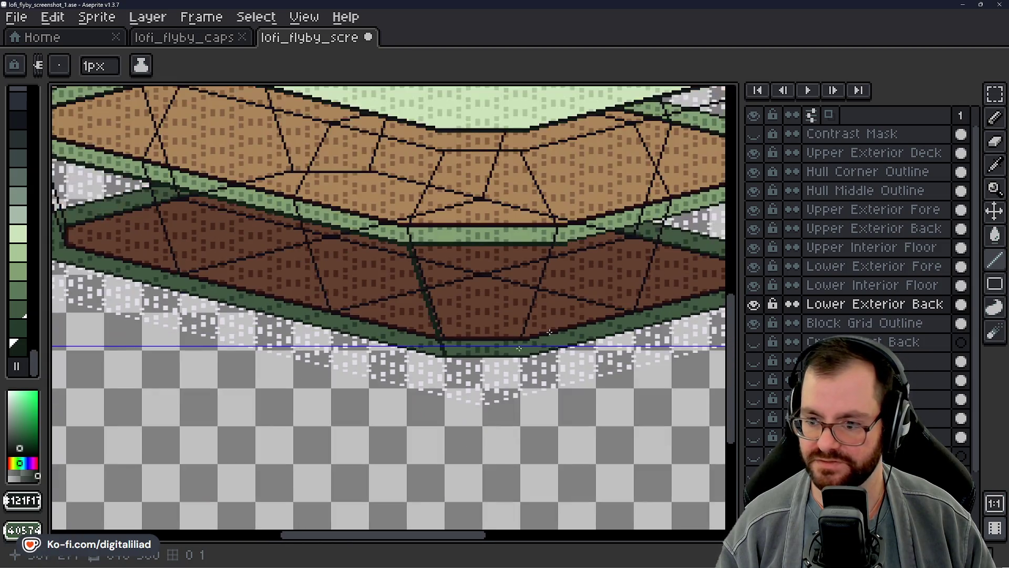
left_click(994, 93)
Zoom in and marquee-select a rectangle on the upper deck, then deselect it
scroll(400, 247, "up", 4)
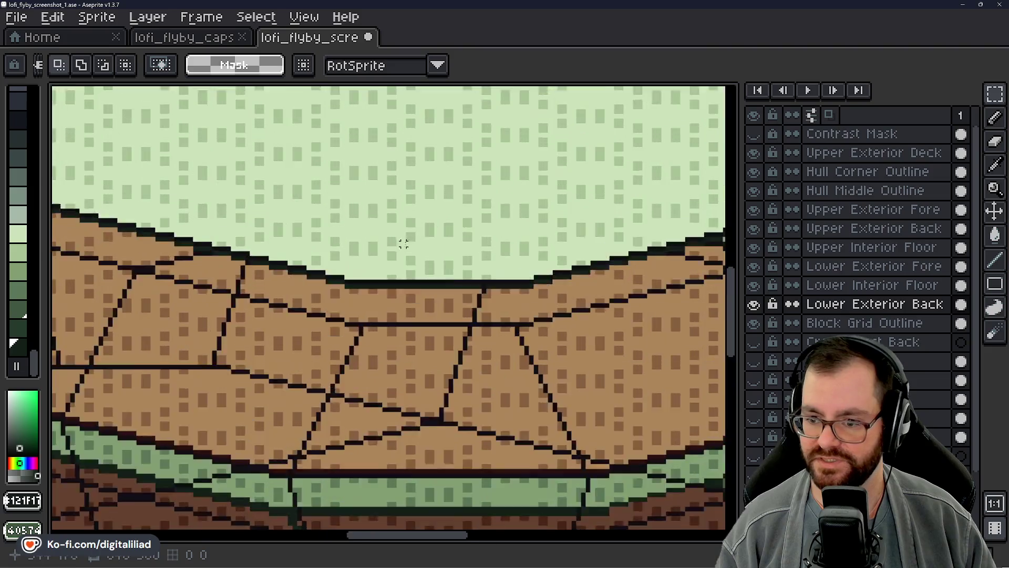
scroll(377, 283, "up", 2)
left_click_drag(336, 317, 528, 124)
key("ctrl+d")
Move to another part of the deck and select a small area just above the deck edge
mouse_move(590, 242)
left_mouse_down()
mouse_move(482, 264)
mouse_move(390, 317)
mouse_move(547, 140)
left_mouse_up()
scroll(503, 195, "down", 3)
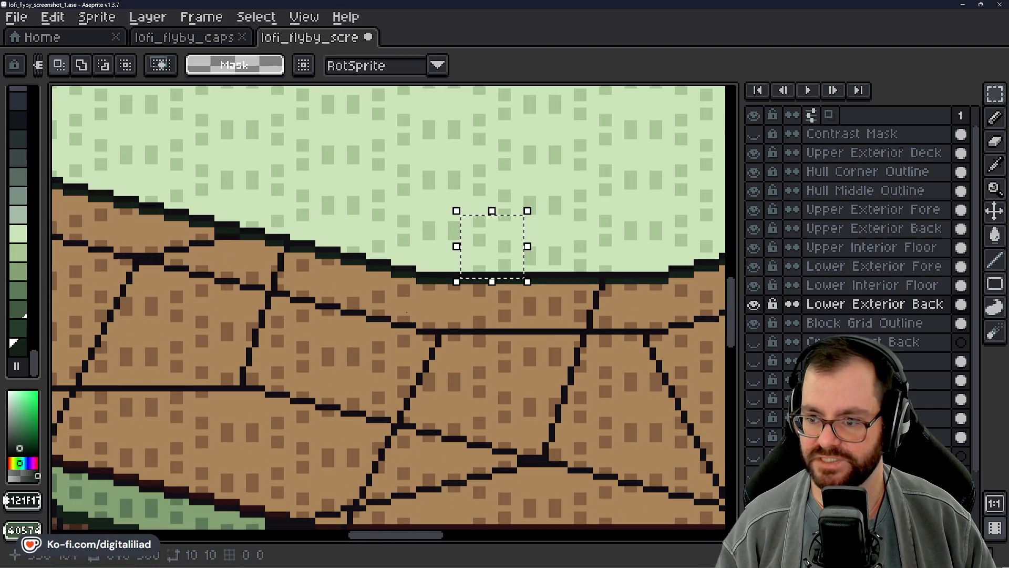
left_click_drag(448, 278, 506, 362)
scroll(469, 314, "down", 3)
scroll(469, 247, "up", 3)
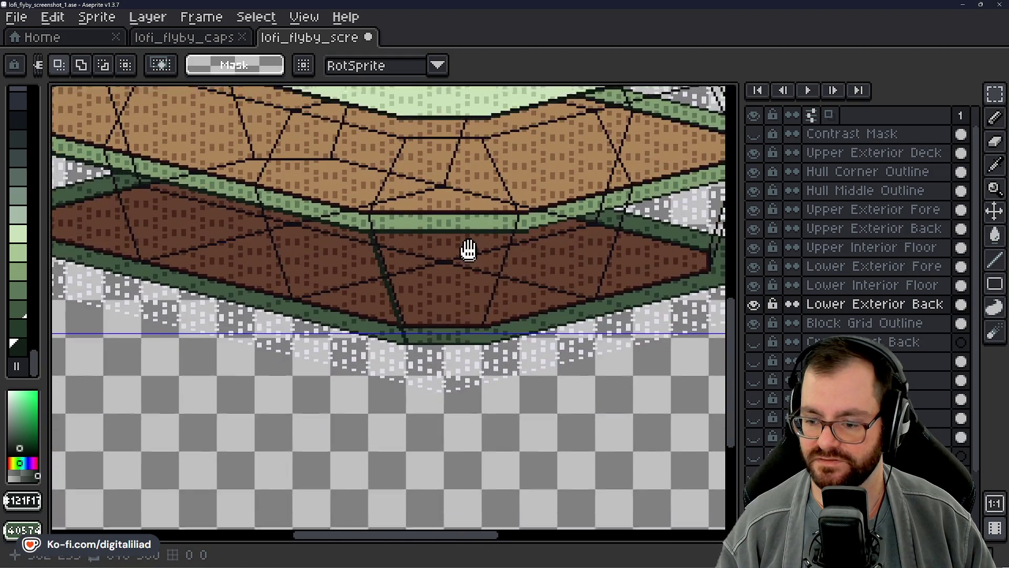
scroll(430, 332, "up", 3)
Select a small patch of the hull bottom, then a larger area below the hull edge, and clear both
left_click_drag(338, 370, 439, 394)
left_click(481, 307)
mouse_move(322, 240)
left_mouse_down()
mouse_move(433, 367)
mouse_move(436, 392)
left_mouse_up()
scroll(434, 383, "down", 2)
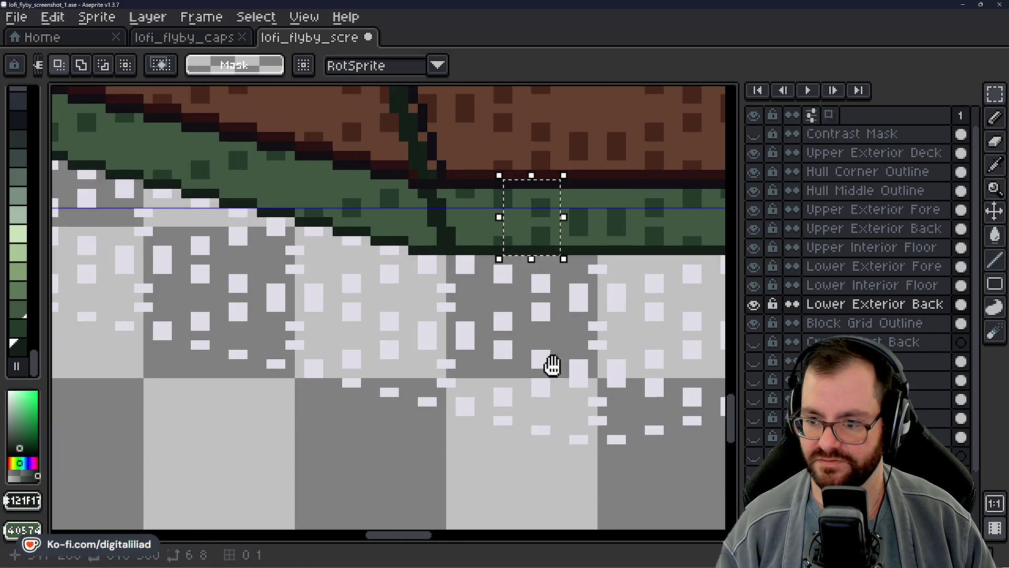
left_click(490, 248)
Select the block beneath the green trim and the stray outline at the hull's left corner, then deselect
left_click_drag(461, 242, 566, 382)
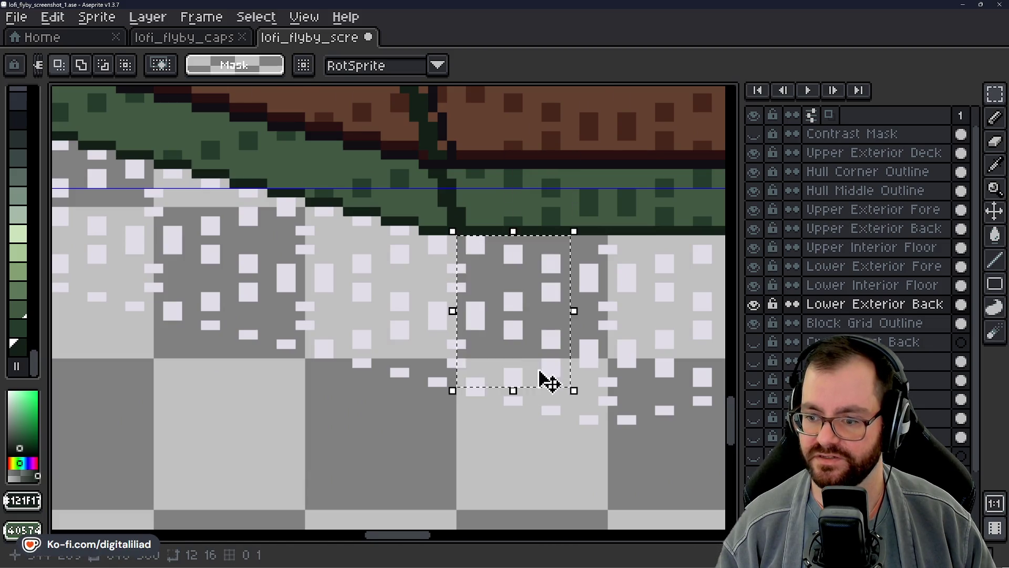
scroll(322, 322, "down", 2)
scroll(236, 270, "up", 2)
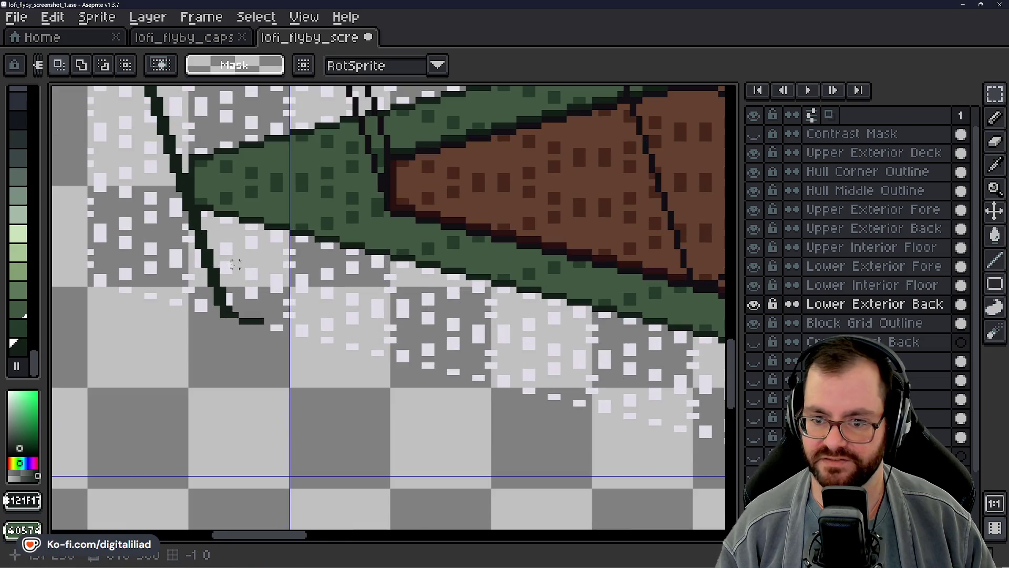
scroll(207, 252, "up", 1)
mouse_move(158, 156)
left_mouse_down()
mouse_move(279, 333)
mouse_move(309, 397)
left_mouse_up()
key("ctrl+d")
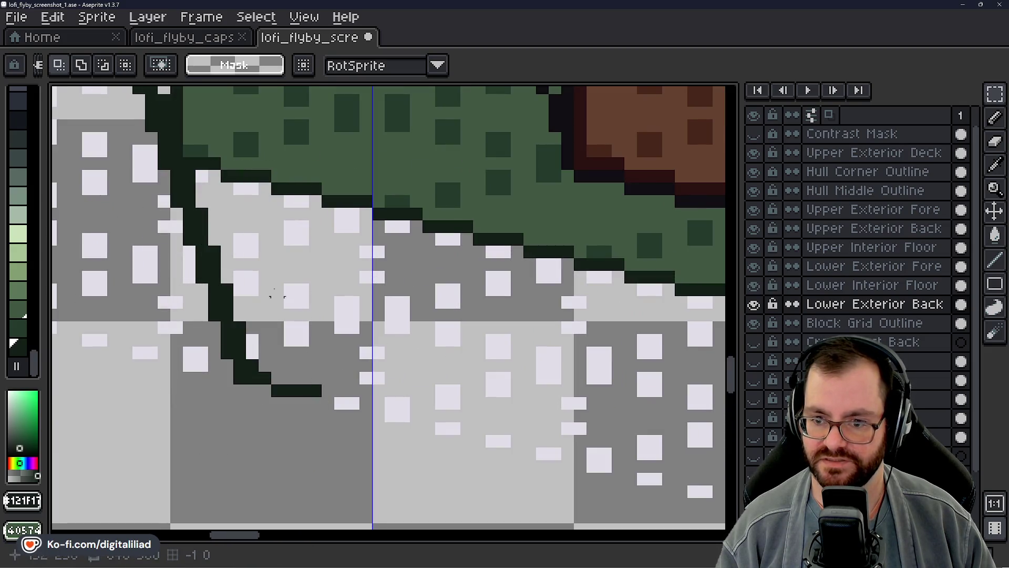
Bring the brown deck into view, select the grey area under the trim edge, then deselect
scroll(270, 292, "down", 1)
mouse_move(270, 293)
left_mouse_down()
mouse_move(216, 252)
mouse_move(202, 258)
left_mouse_up()
scroll(390, 325, "up", 2)
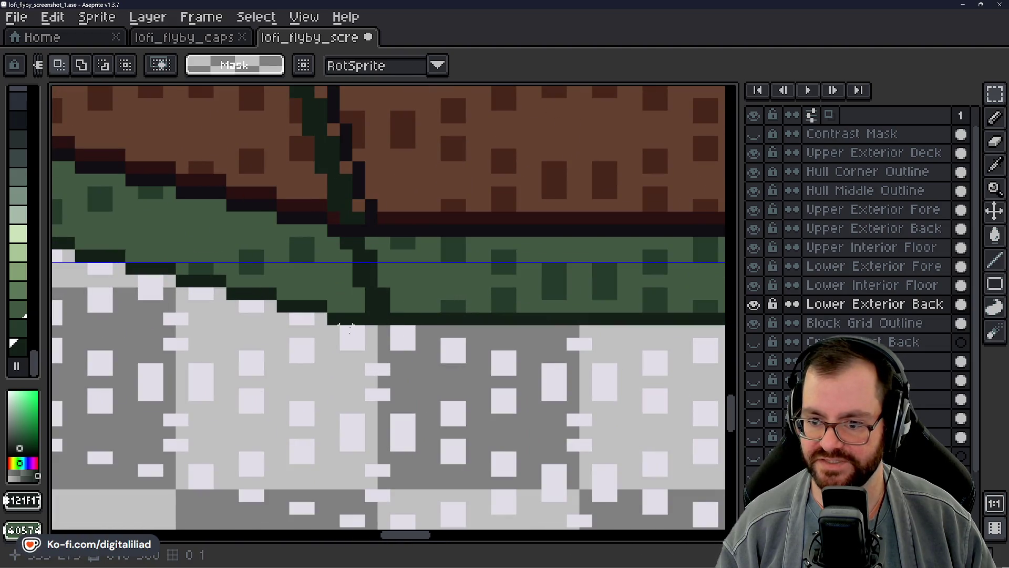
scroll(350, 326, "down", 2)
scroll(387, 322, "up", 1)
mouse_move(352, 236)
left_mouse_down()
mouse_move(524, 407)
mouse_move(471, 413)
mouse_move(351, 247)
left_mouse_up()
key("ctrl+d")
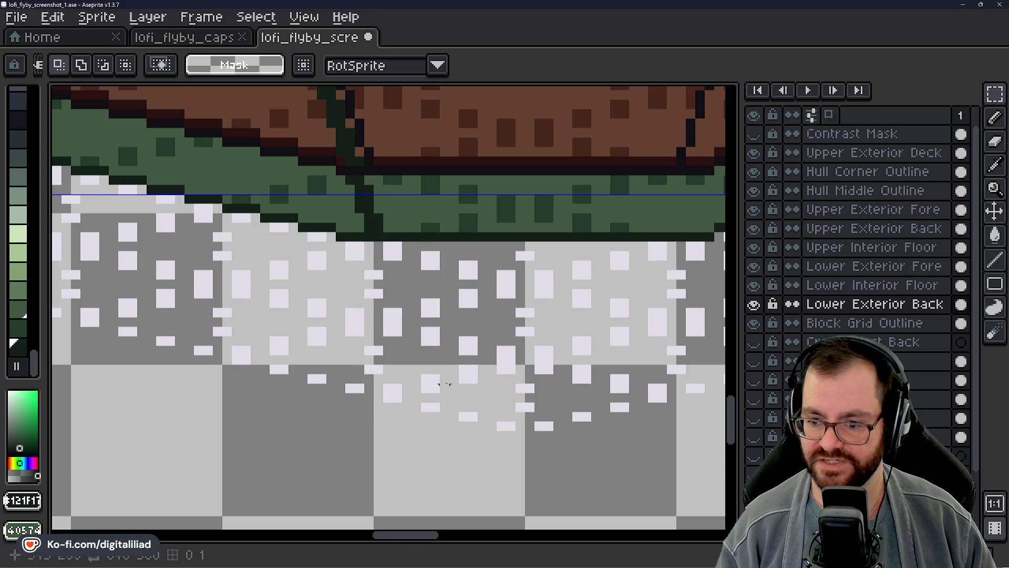
Make several drag edits along the lower hull edge around the trim
scroll(401, 241, "down", 3)
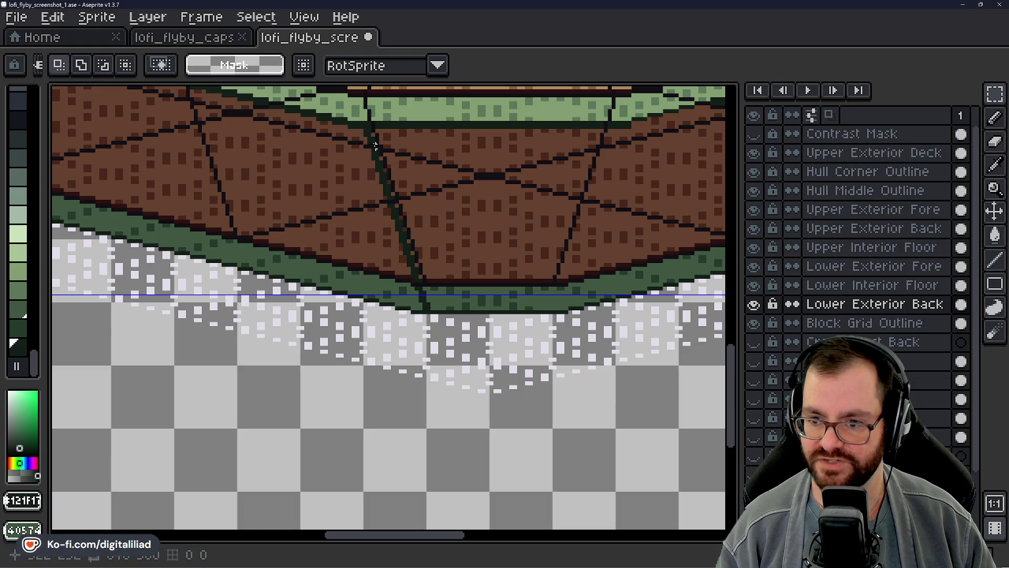
scroll(424, 296, "up", 3)
scroll(452, 262, "down", 3)
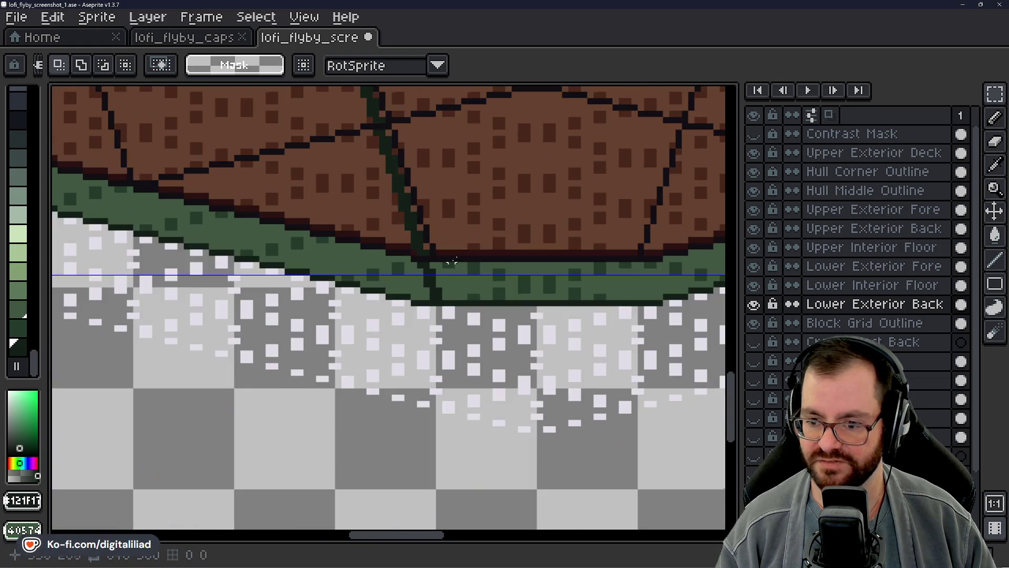
scroll(344, 288, "down", 2)
left_click_drag(438, 307, 425, 316)
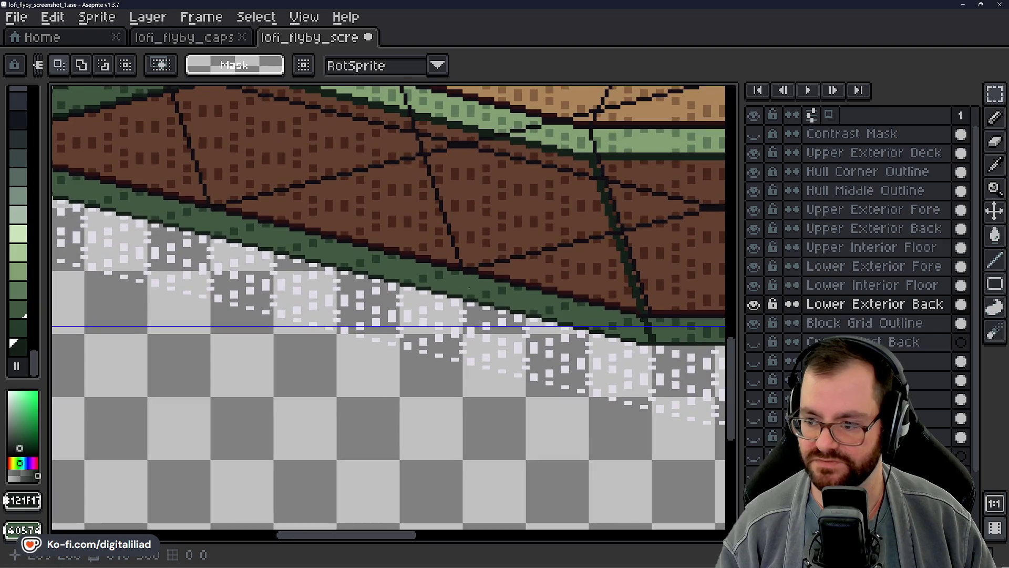
left_click_drag(447, 242, 536, 276)
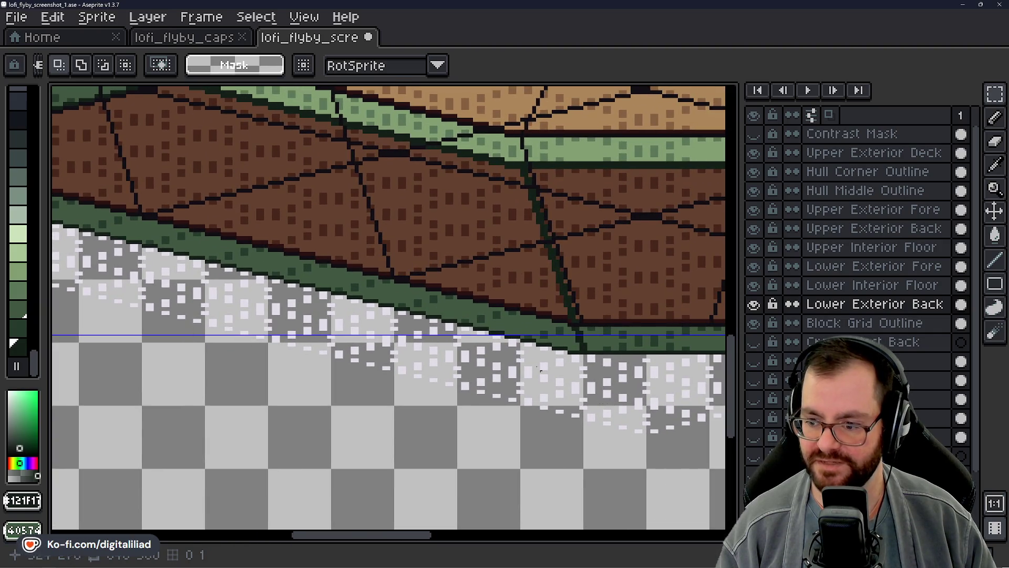
mouse_move(437, 322)
left_mouse_down()
mouse_move(459, 330)
mouse_move(370, 328)
mouse_move(538, 371)
left_mouse_up()
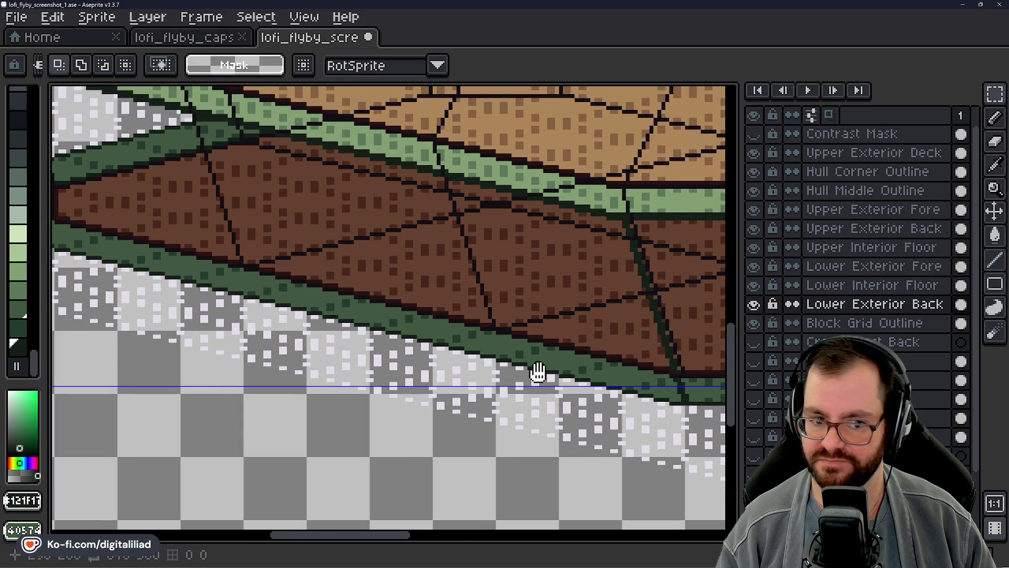
mouse_move(415, 286)
left_mouse_down()
mouse_move(541, 362)
mouse_move(615, 360)
mouse_move(255, 277)
left_mouse_up()
Select a 6x6 patch of the green trim, then a 14x1 strip along the trim
scroll(509, 383, "up", 2)
scroll(540, 342, "up", 1)
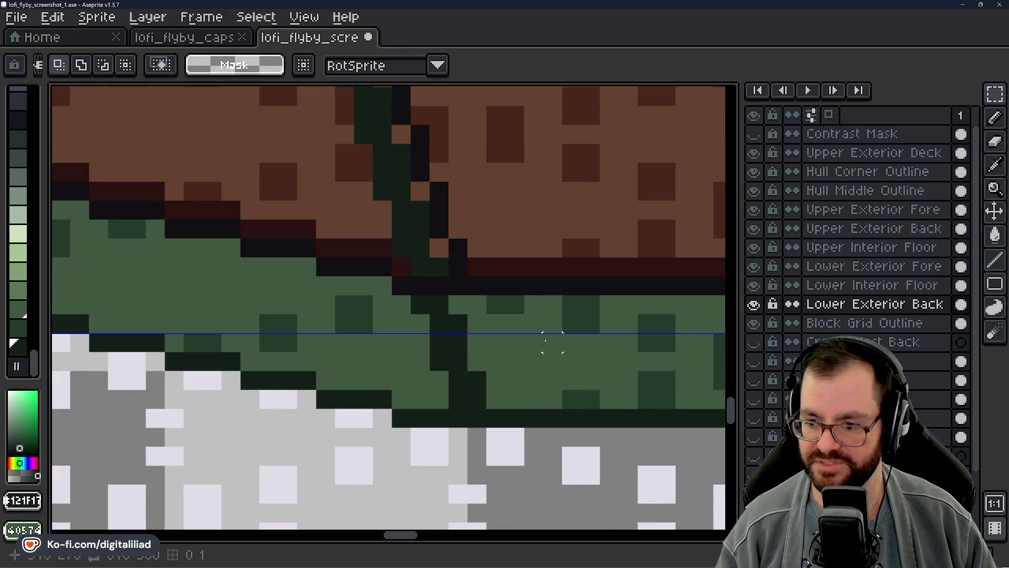
left_click_drag(524, 296, 639, 409)
scroll(533, 381, "down", 2)
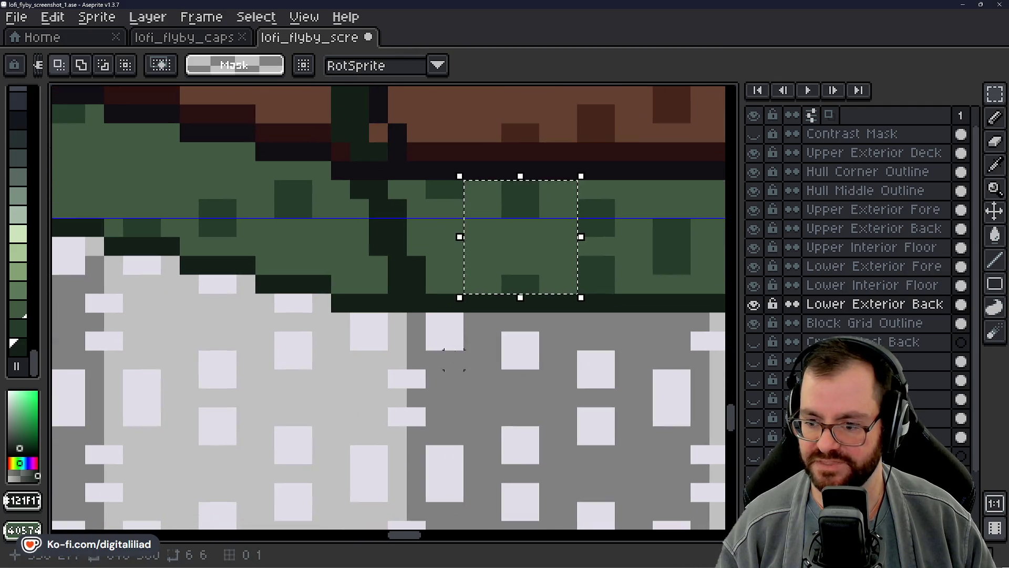
left_click_drag(384, 309, 657, 335)
scroll(604, 341, "down", 3)
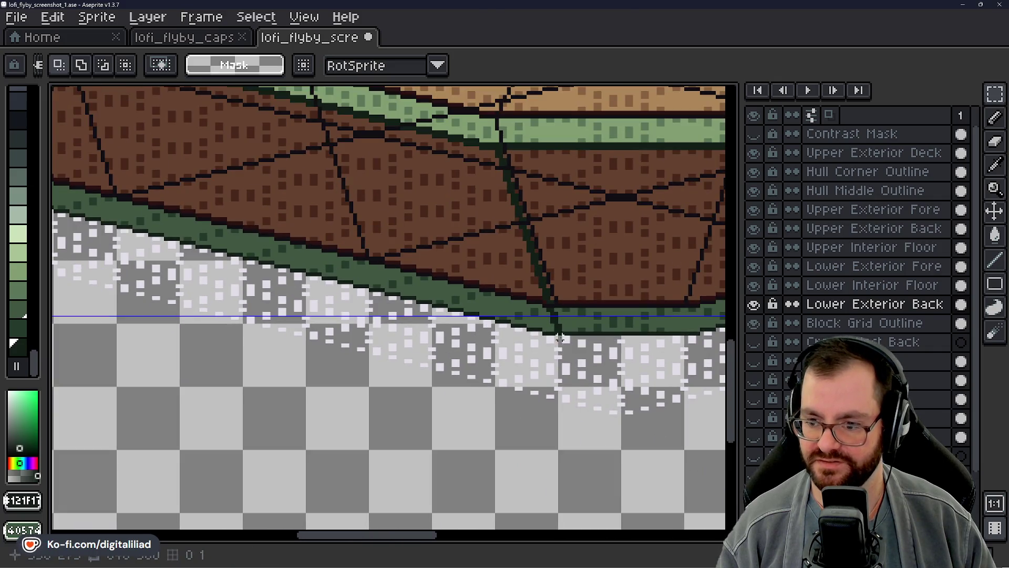
scroll(543, 233, "up", 2)
scroll(543, 232, "down", 3)
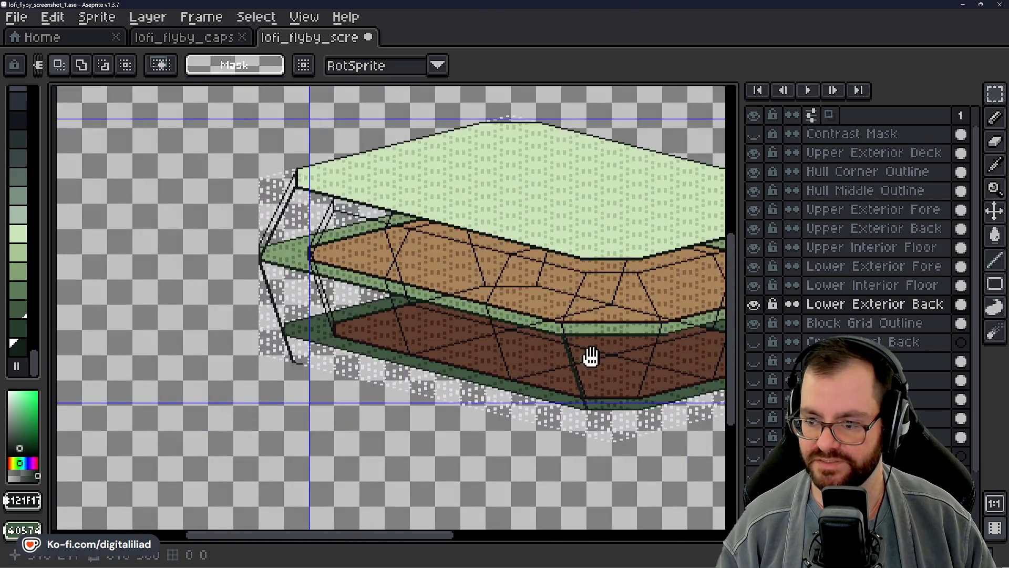
scroll(590, 353, "up", 1)
scroll(399, 357, "up", 1)
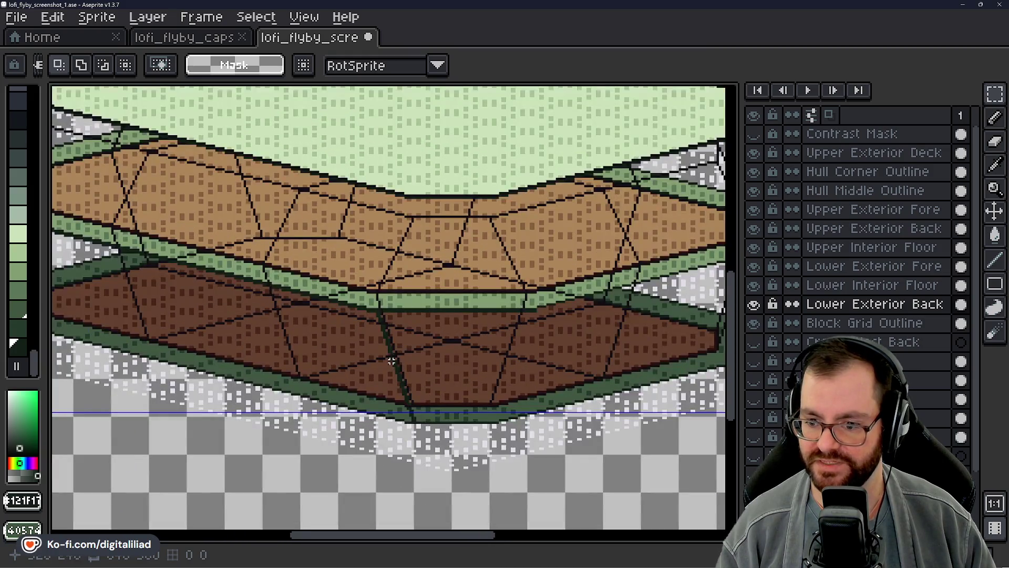
scroll(387, 362, "up", 1)
scroll(410, 381, "down", 1)
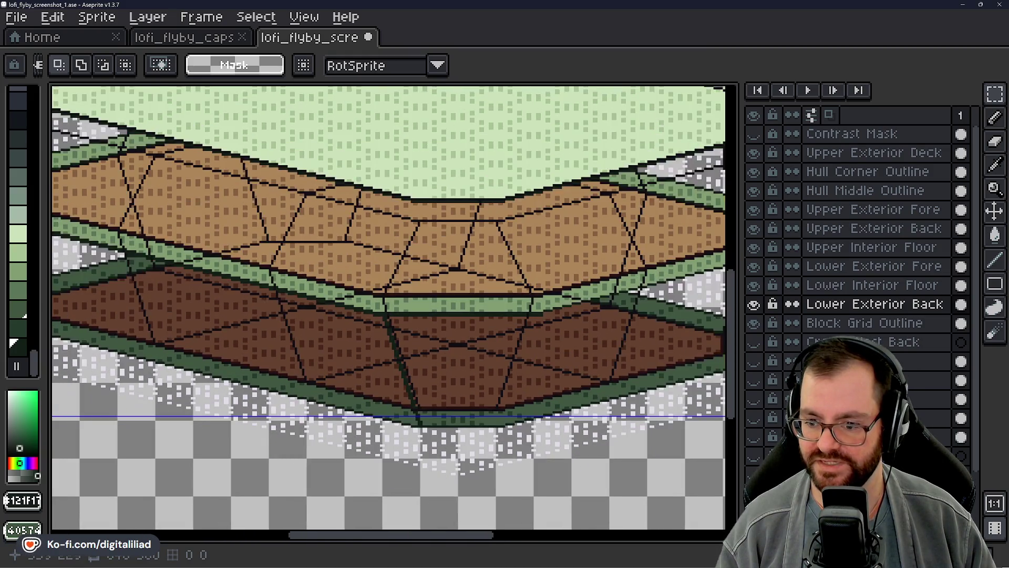
scroll(466, 367, "down", 1)
scroll(541, 361, "down", 1)
left_click_drag(538, 334, 534, 351)
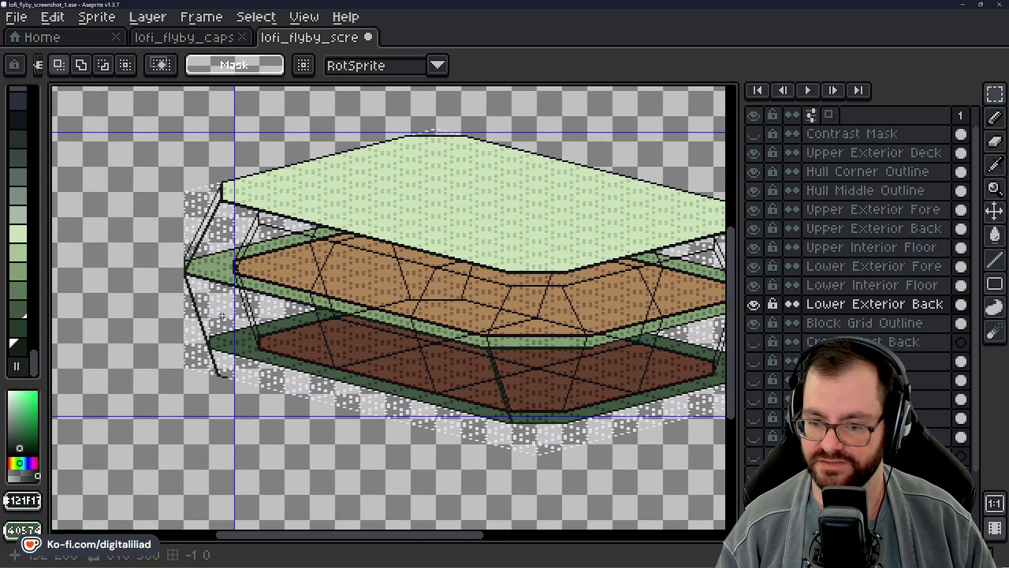
scroll(161, 262, "up", 1)
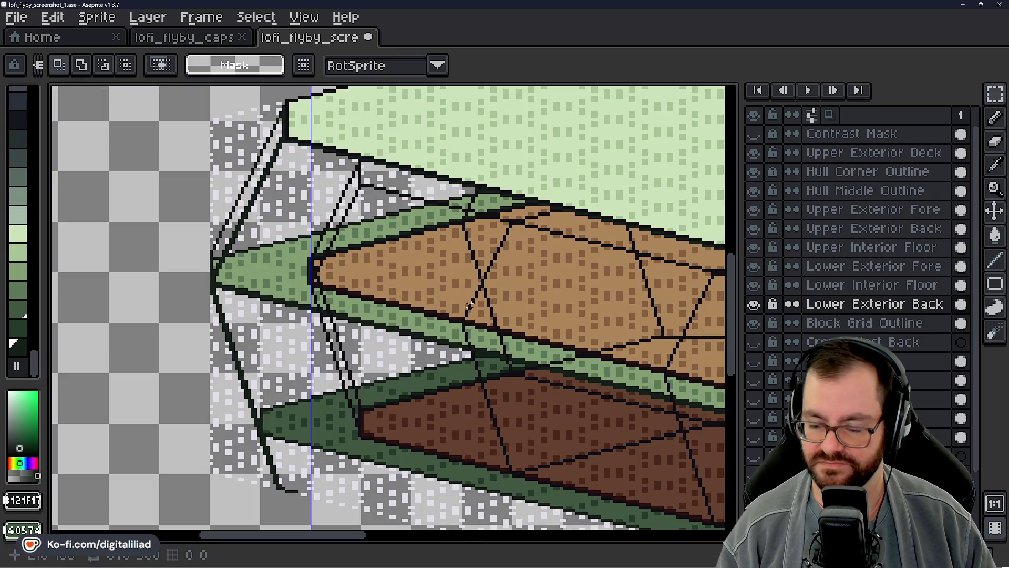
scroll(368, 291, "down", 2)
scroll(403, 295, "down", 1)
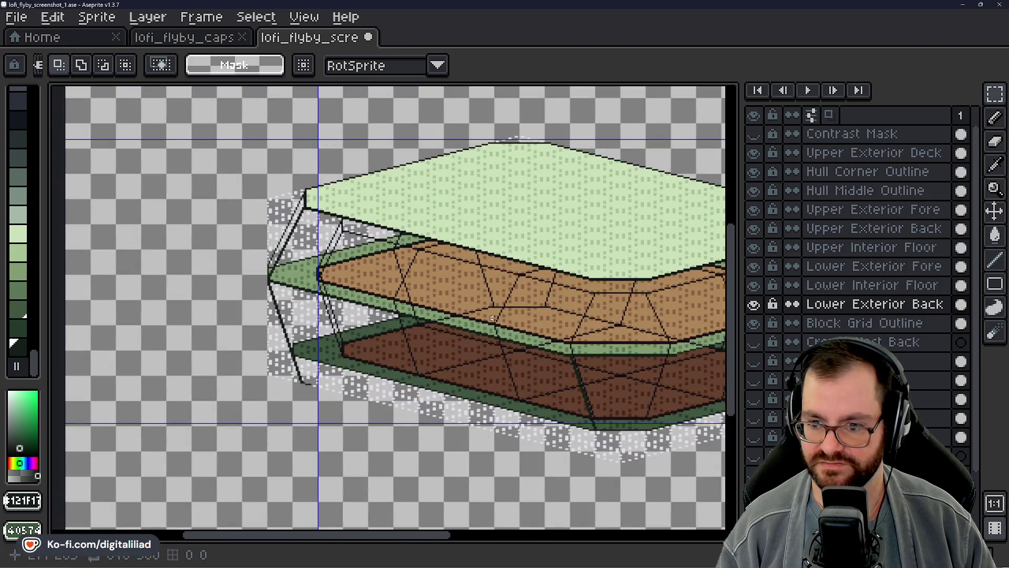
scroll(405, 309, "down", 1)
mouse_move(405, 309)
left_mouse_down()
mouse_move(297, 300)
mouse_move(317, 317)
left_mouse_up()
scroll(300, 304, "down", 1)
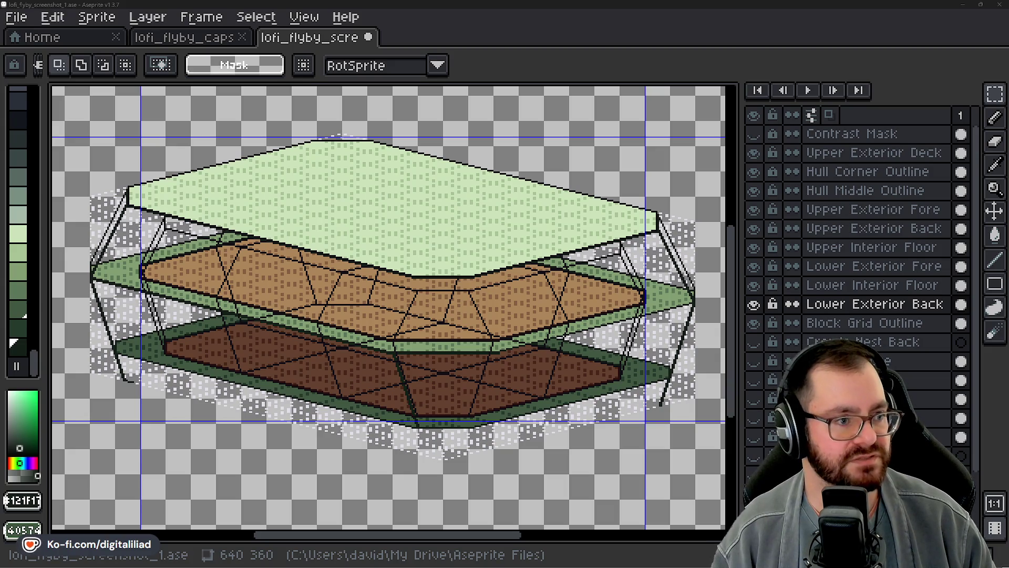
left_click(963, 4)
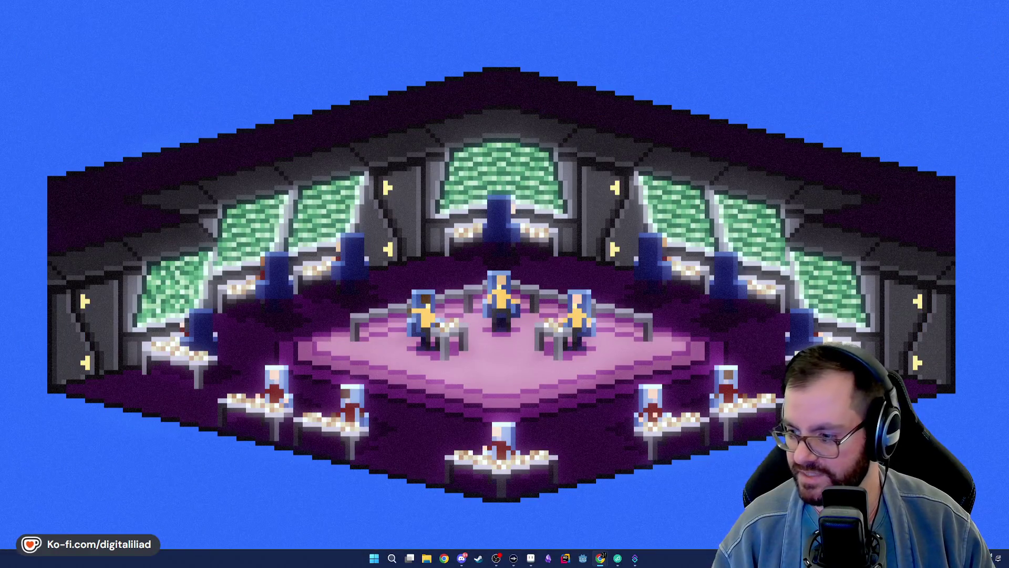